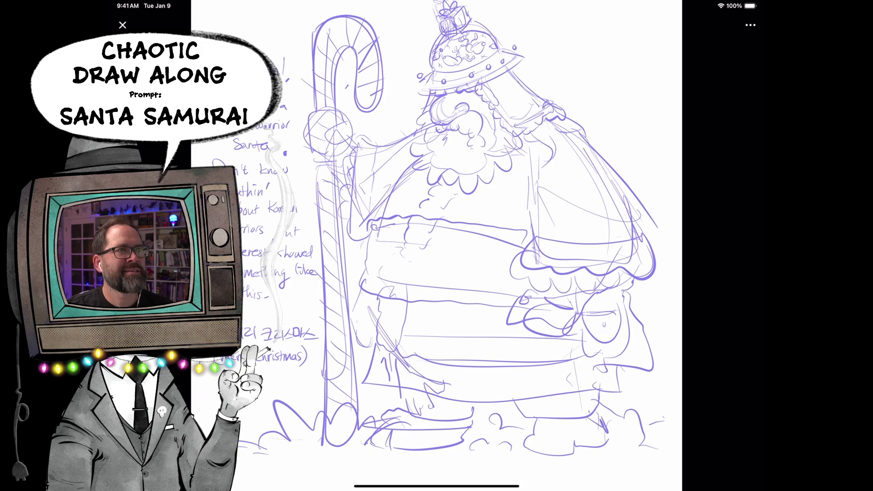
scroll(501, 246, up, 3)
scroll(508, 246, up, 3)
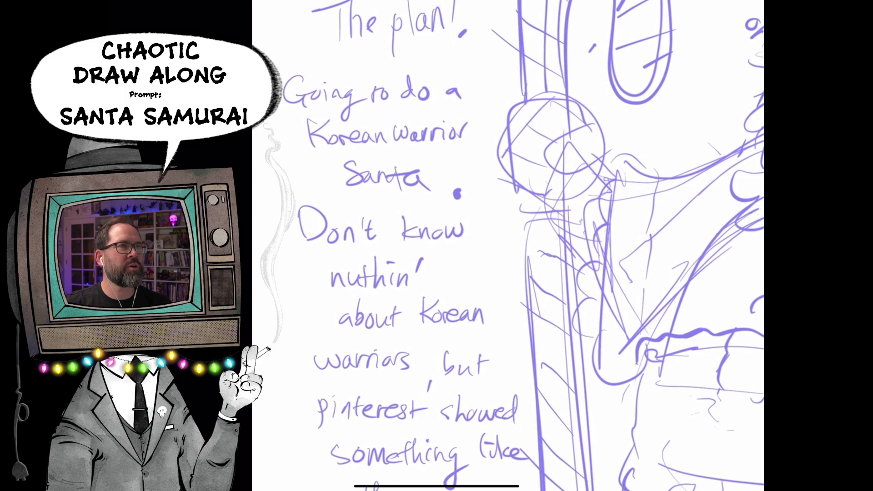
scroll(508, 246, down, 2)
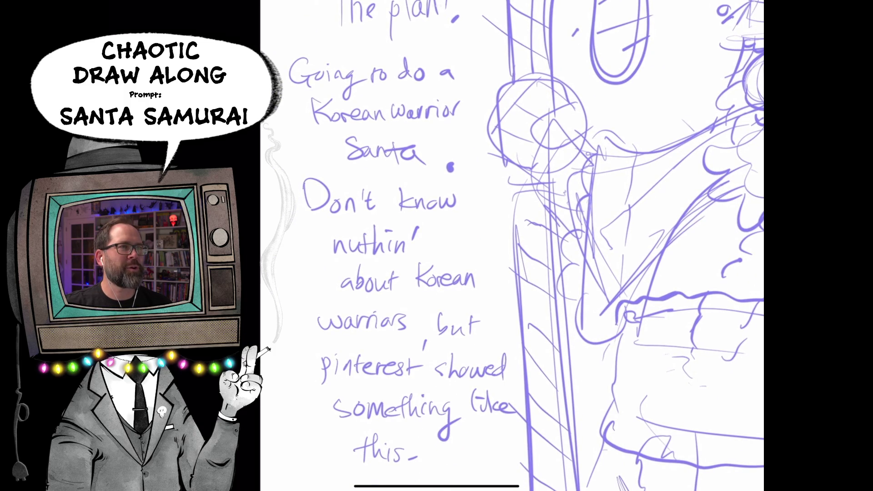
scroll(508, 246, down, 3)
scroll(507, 246, down, 2)
scroll(508, 246, down, 1)
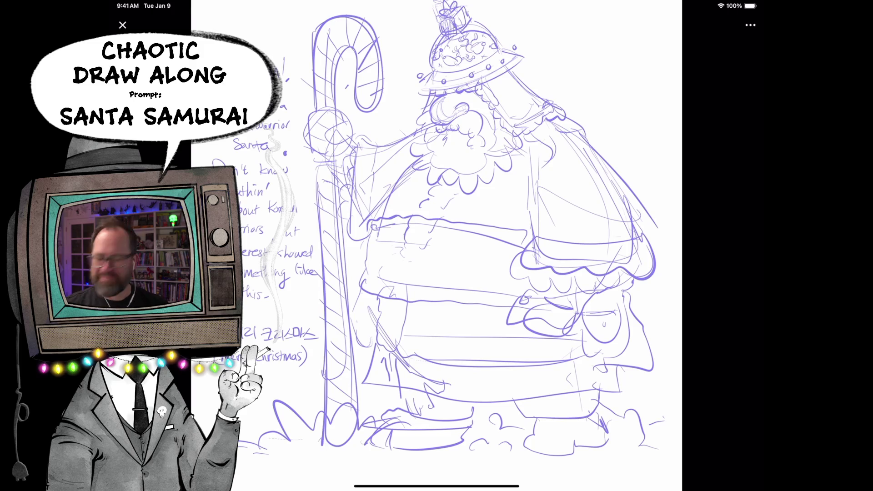
Close the full-screen Santa samurai sketch and return to the chaotic-draw-along channel.
key(super+Tab)
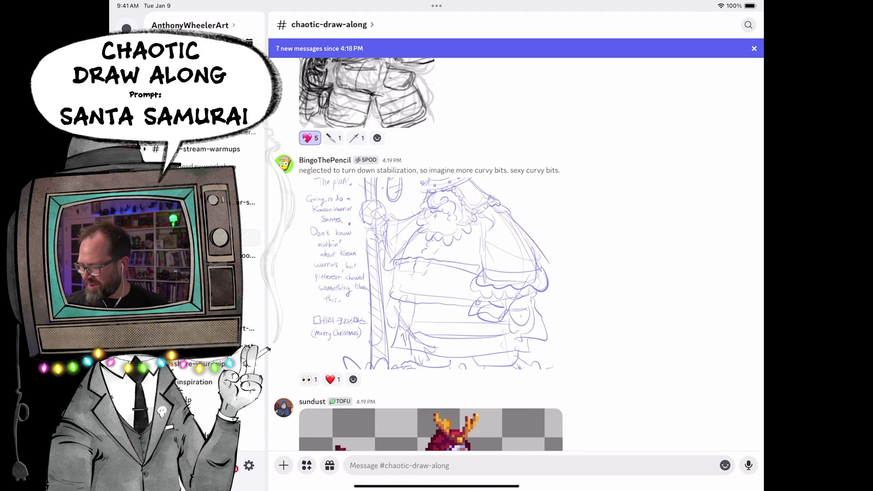
scroll(430, 273, down, 3)
click(430, 304)
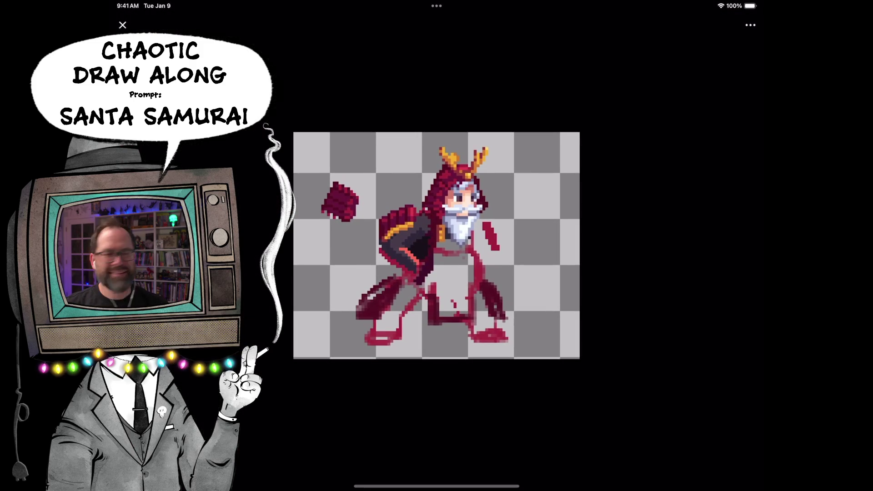
double_click(414, 205)
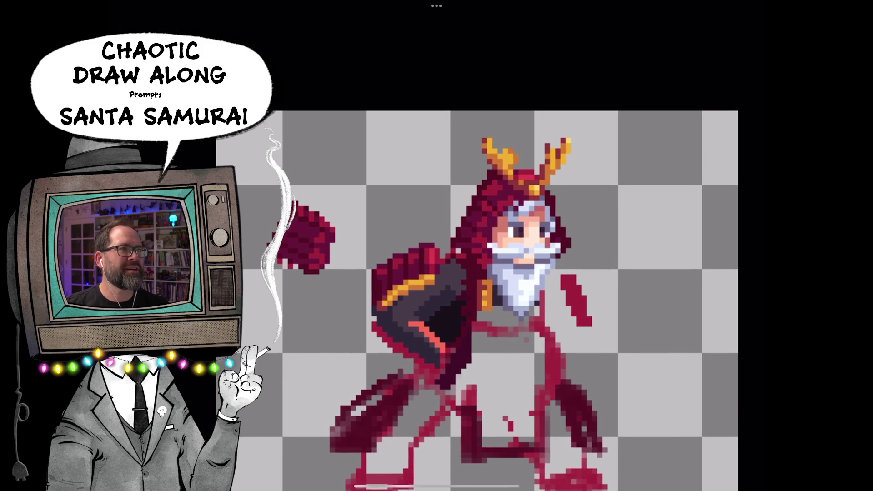
scroll(498, 287, up, 2)
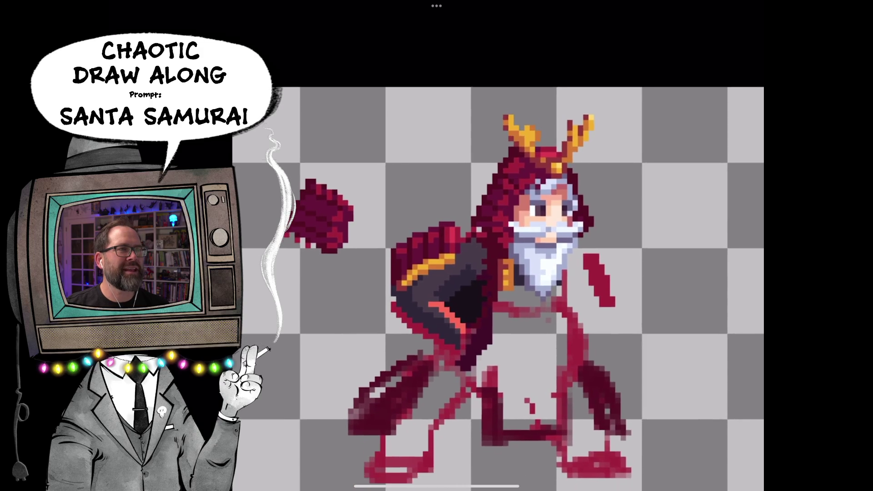
scroll(498, 279, down, 2)
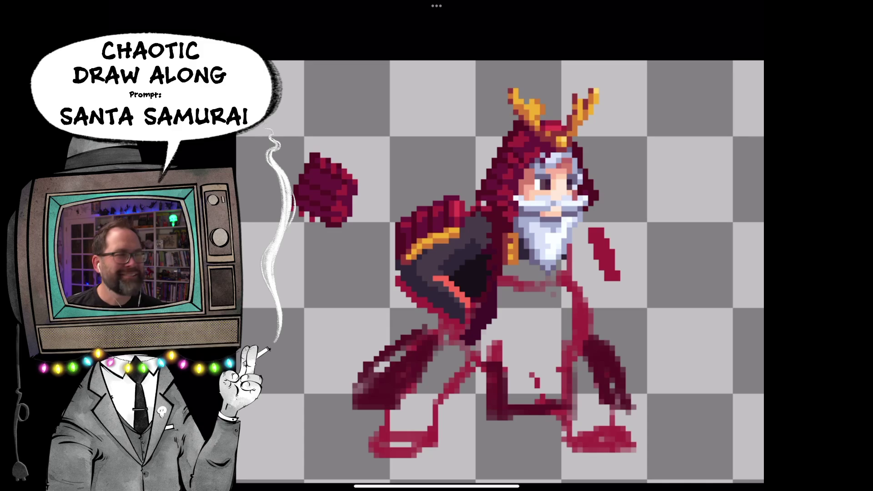
scroll(436, 246, down, 5)
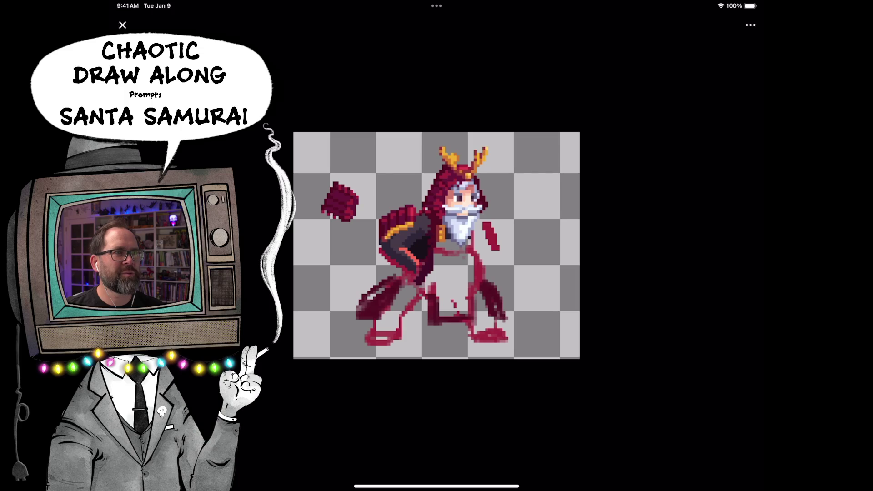
click(122, 24)
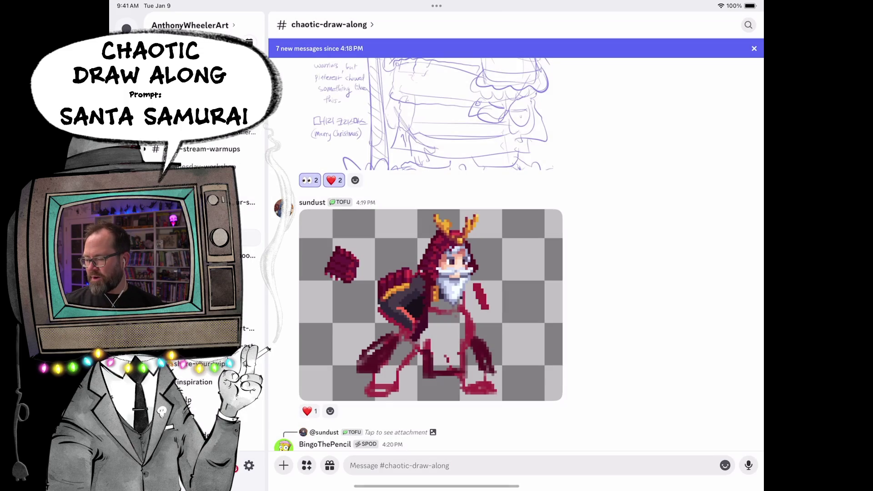
scroll(436, 274, down, 2)
Heart-react the pixel-art post, view the coloured Santa samurai full screen, then switch to Procreate.
click(310, 352)
scroll(436, 272, down, 2)
scroll(437, 273, down, 2)
click(367, 347)
scroll(451, 245, up, 2)
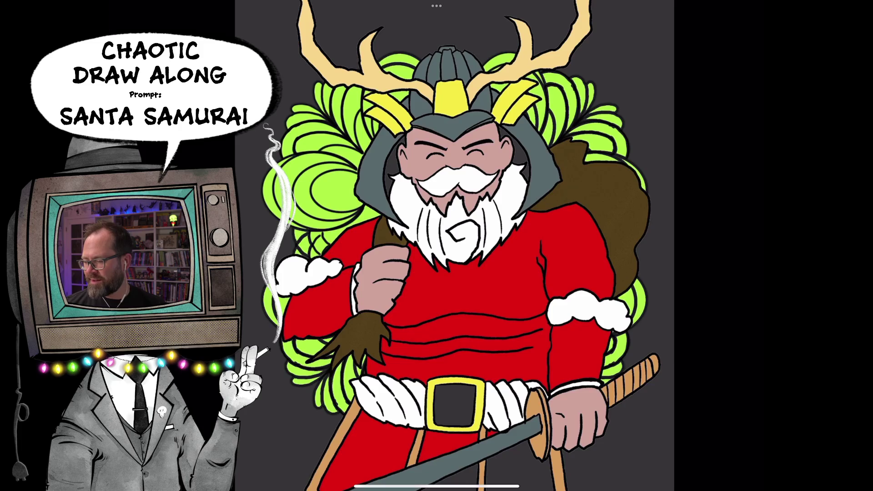
drag(437, 485, 436, 307)
click(474, 293)
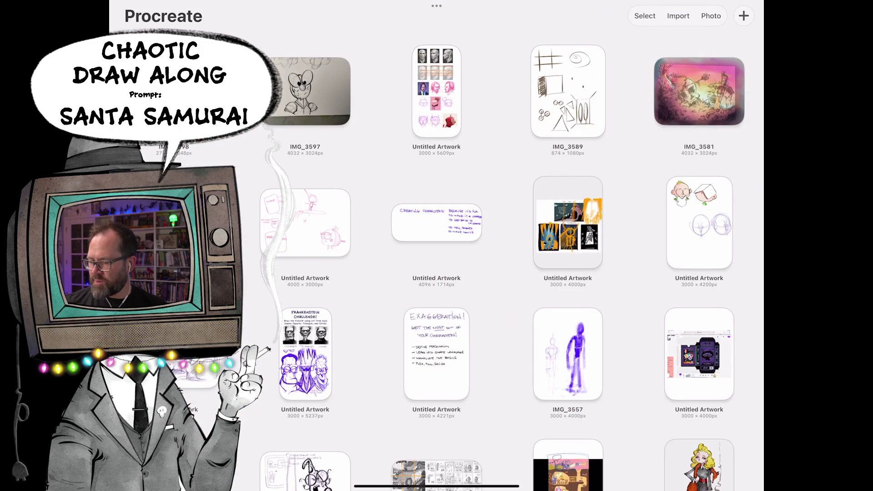
scroll(437, 273, down, 5)
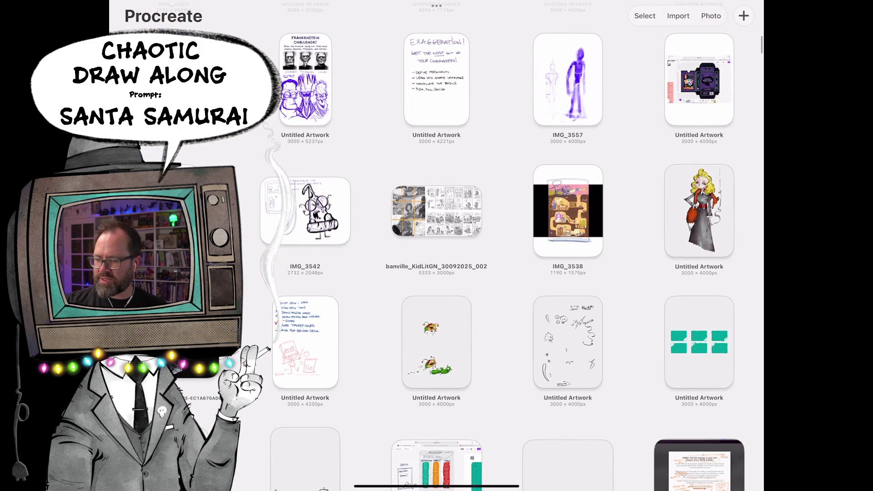
Open the blonde skeleton woman artwork and show its layers, peeking at Layer 35's blend settings.
click(699, 210)
click(718, 10)
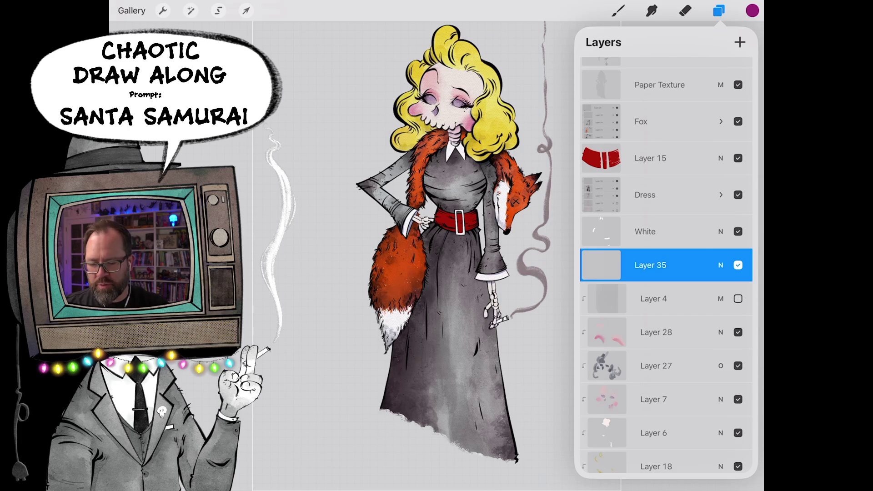
click(720, 265)
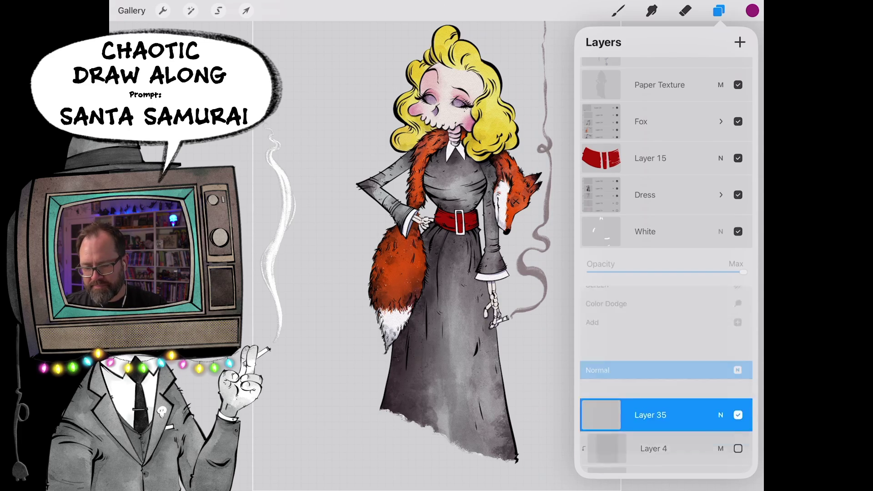
click(721, 264)
Select the White layer and Layer 5, then expand the Dress group's sublayers.
click(655, 231)
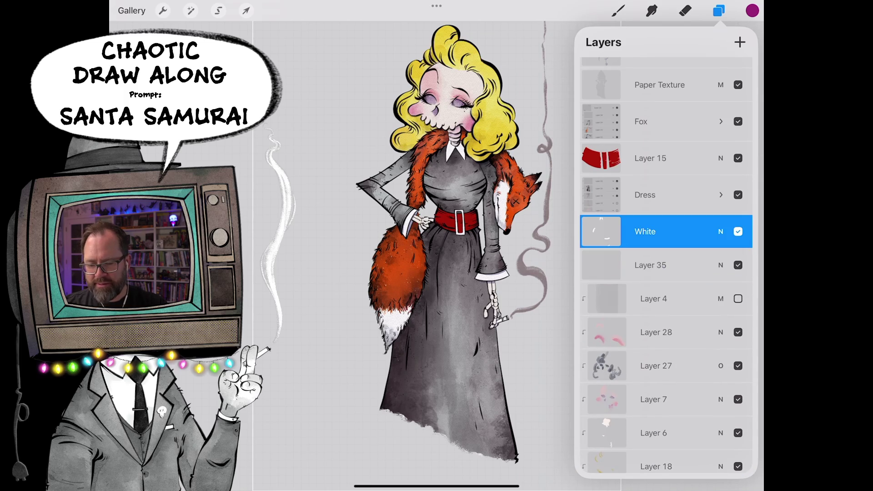
scroll(667, 273, down, 5)
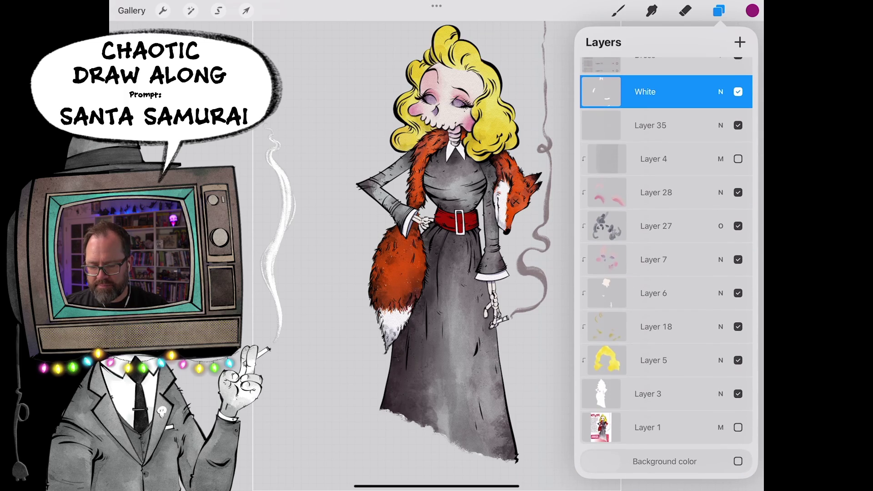
click(665, 360)
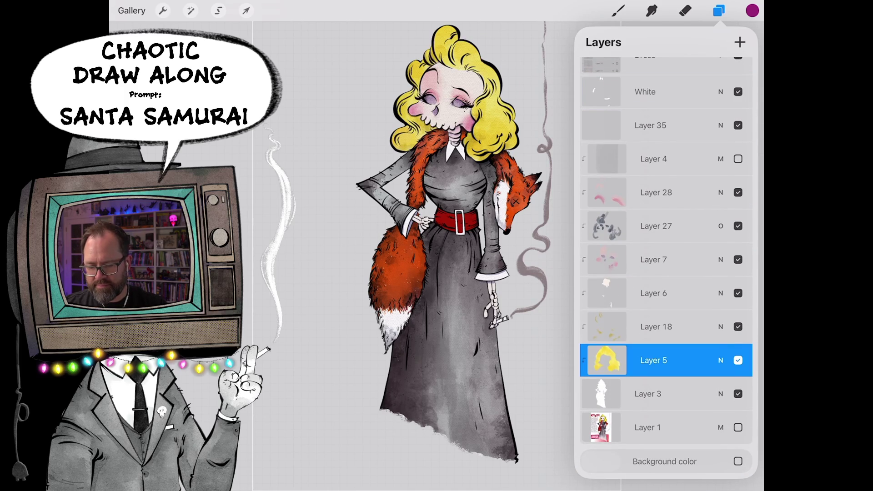
scroll(665, 273, up, 10)
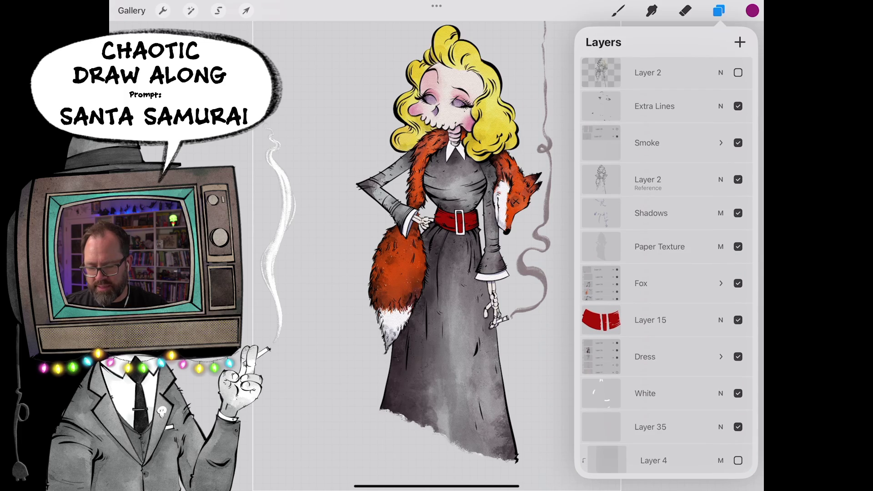
click(721, 356)
scroll(666, 273, down, 5)
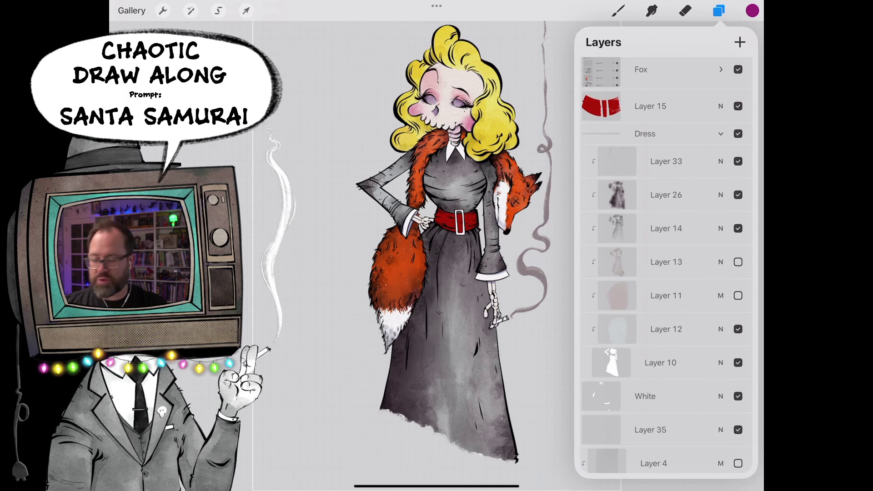
scroll(477, 276, up, 5)
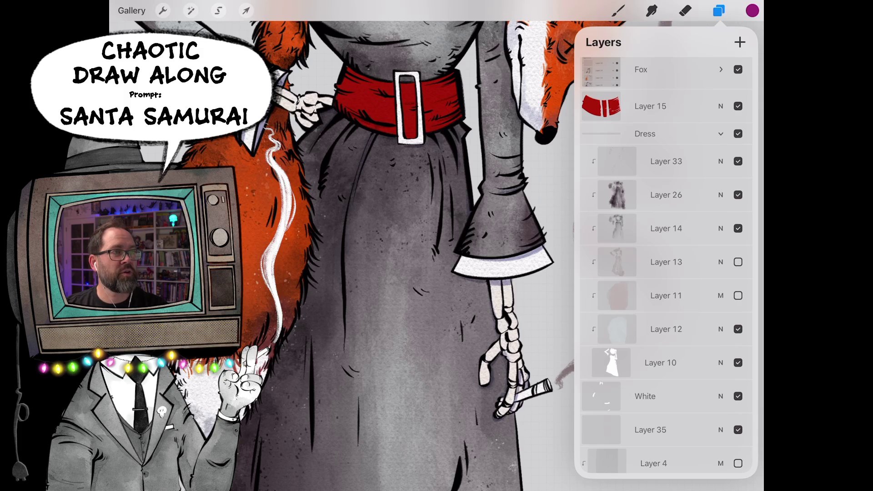
Toggle Layer 11 on and off to compare the darker and lighter dress, leaving it hidden.
click(738, 296)
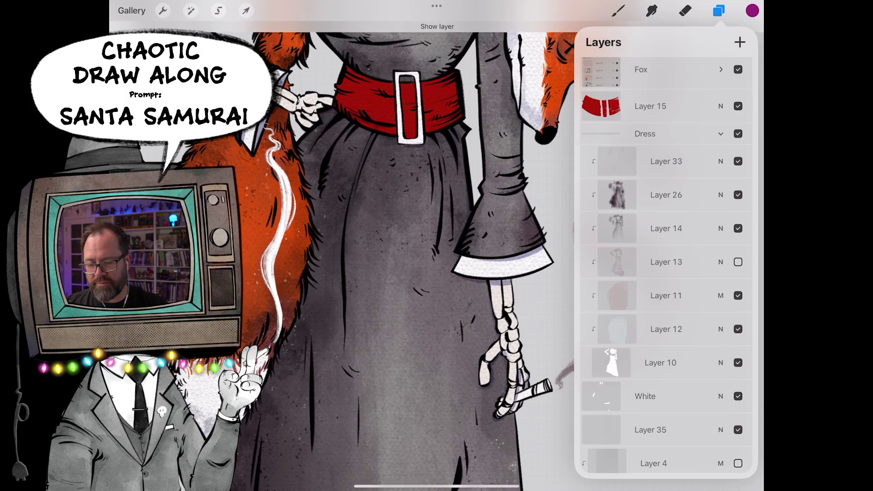
click(738, 295)
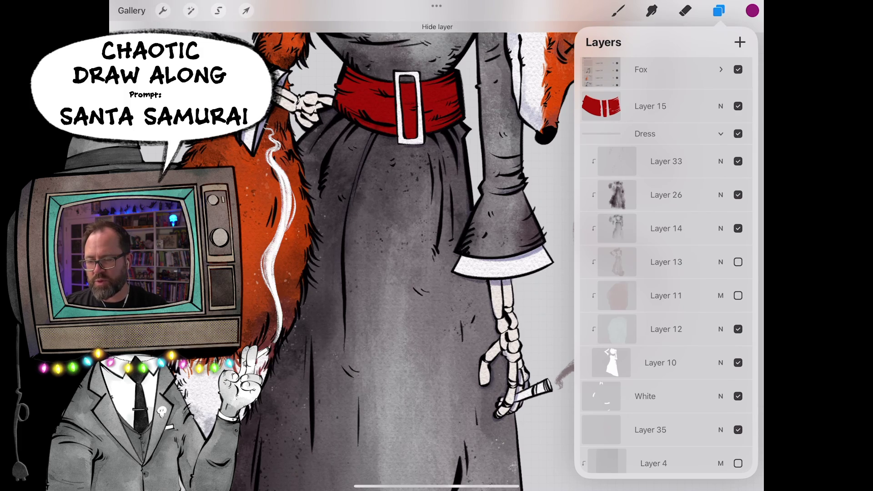
scroll(410, 273, down, 5)
click(738, 296)
click(738, 262)
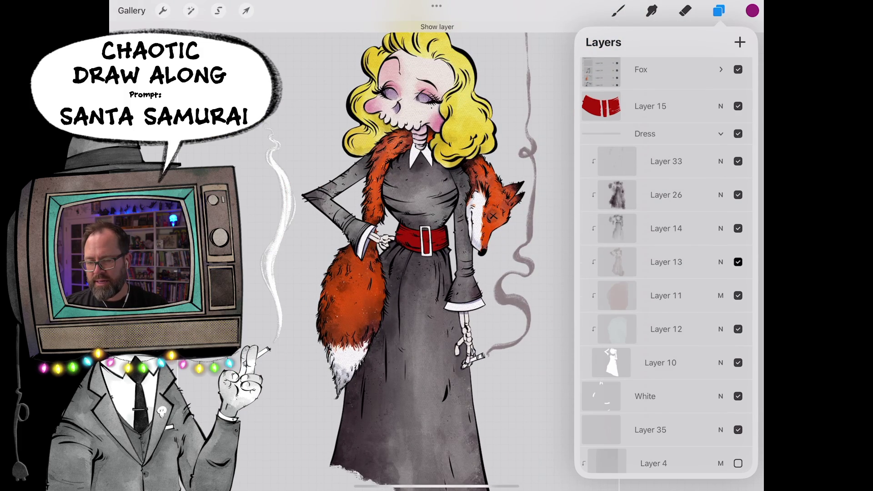
click(738, 296)
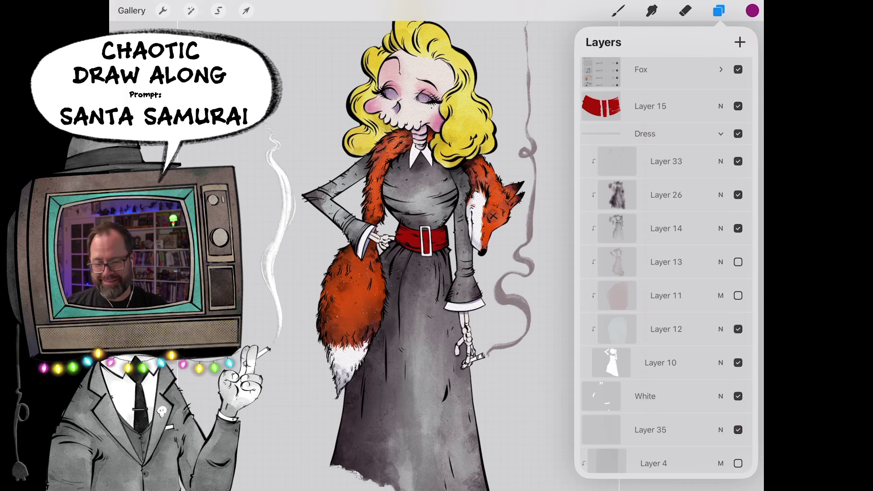
Collapse Dress, expand the Fox group and hide Layers 34, 24, 23 and 22.
click(720, 134)
scroll(665, 273, up, 2)
scroll(665, 273, up, 3)
click(720, 273)
scroll(666, 273, down, 2)
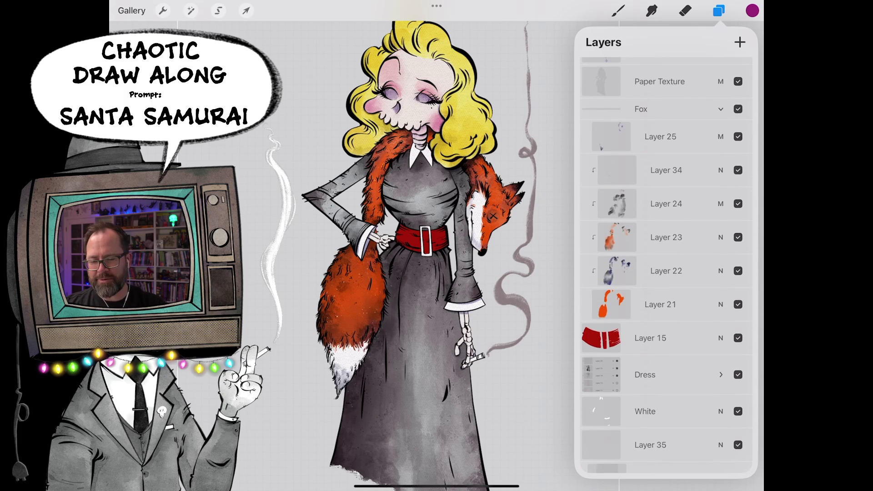
click(738, 169)
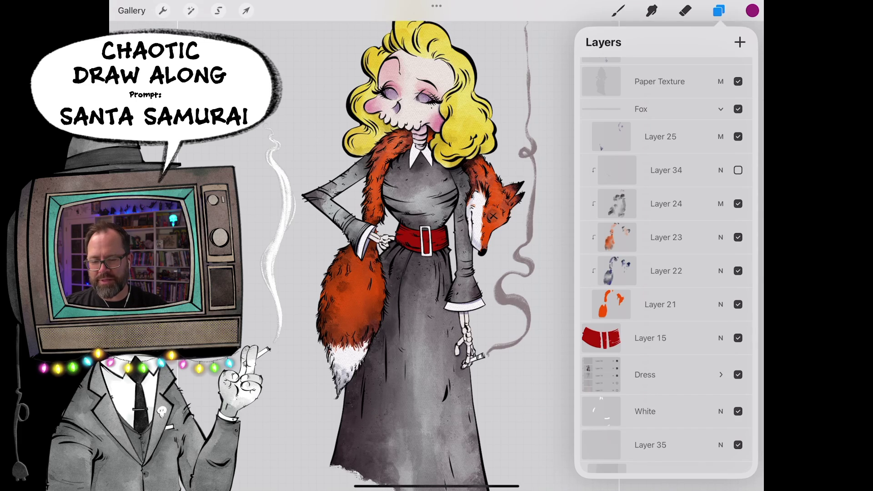
click(738, 204)
click(737, 237)
click(738, 270)
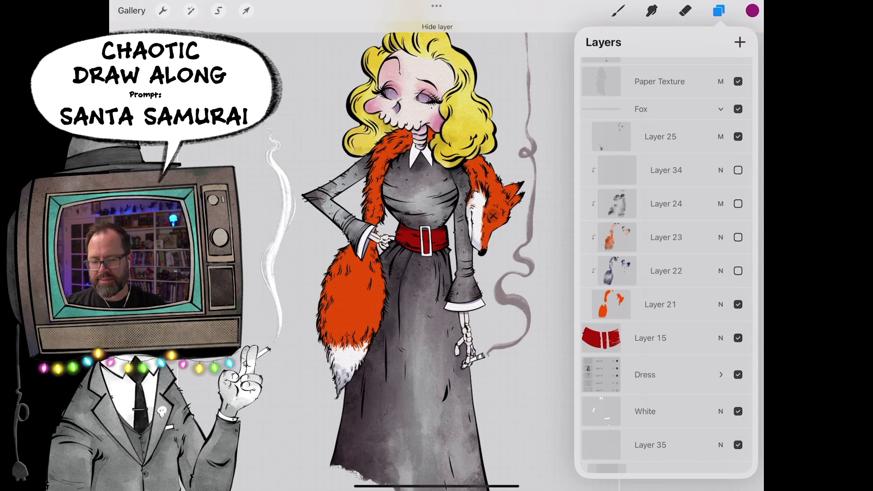
scroll(665, 274, down, 1)
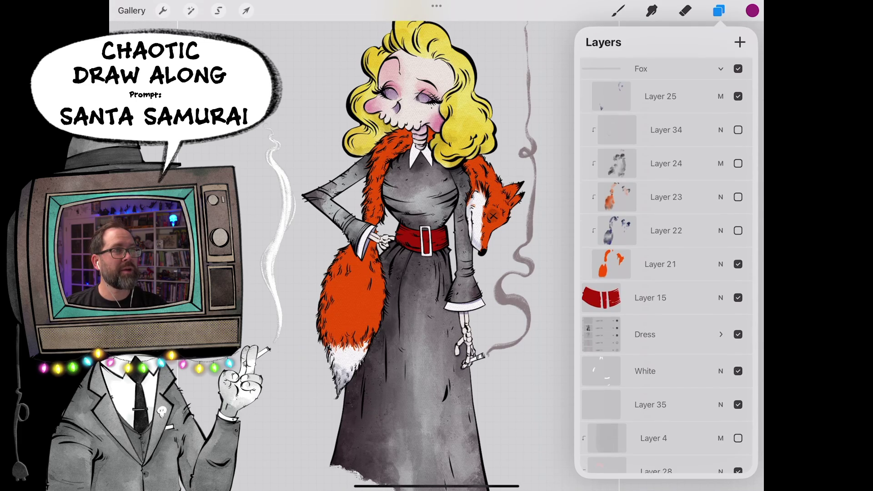
scroll(666, 274, down, 2)
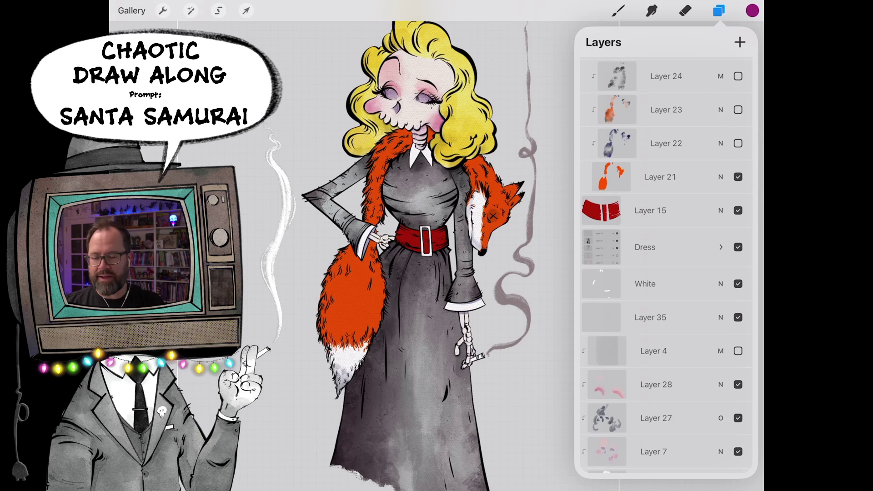
scroll(665, 273, up, 1)
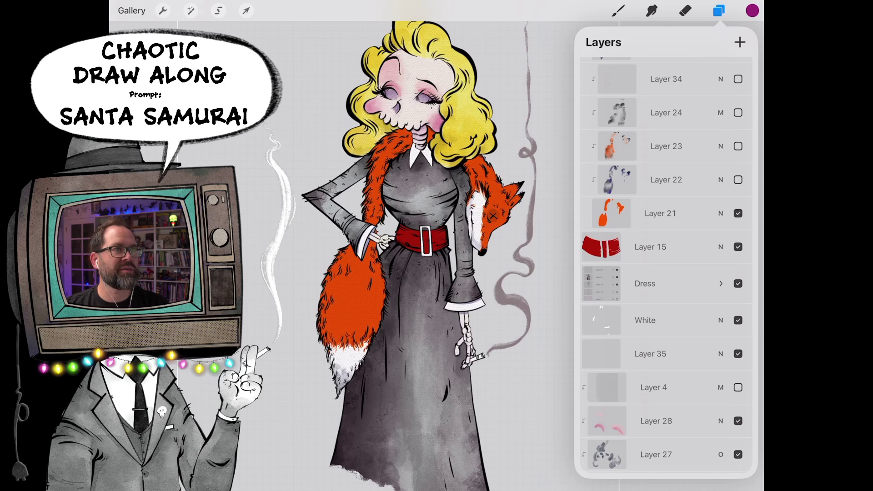
Reshow Layer 22, toggle the Layer 23 fur repeatedly to compare, and turn on Layer 24.
click(738, 179)
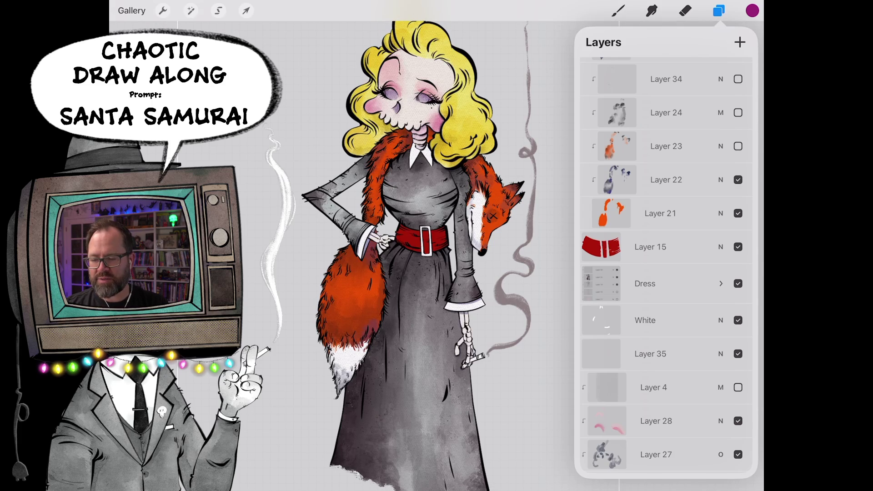
click(738, 146)
click(738, 146)
click(738, 146)
click(738, 146)
click(738, 146)
click(739, 146)
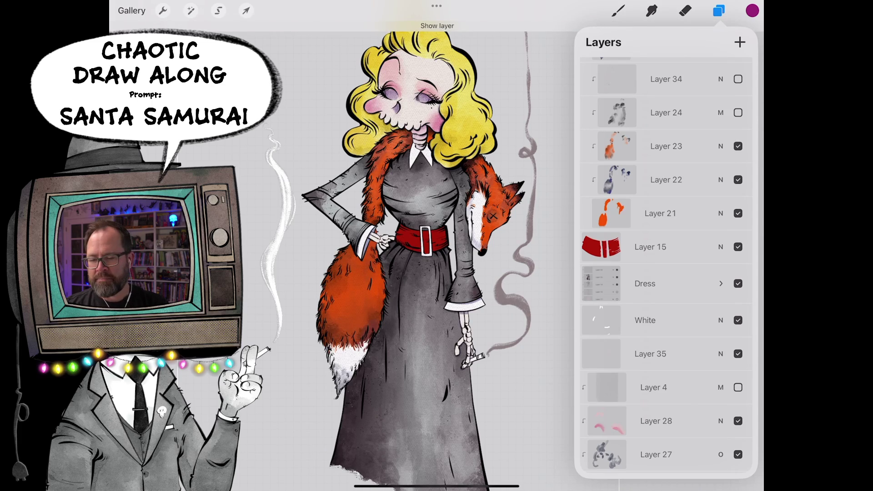
click(738, 113)
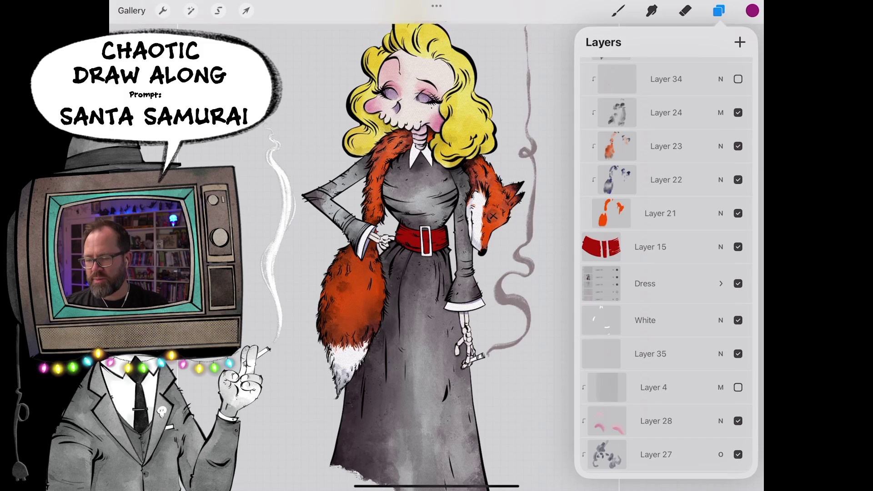
scroll(382, 273, up, 5)
scroll(423, 272, up, 3)
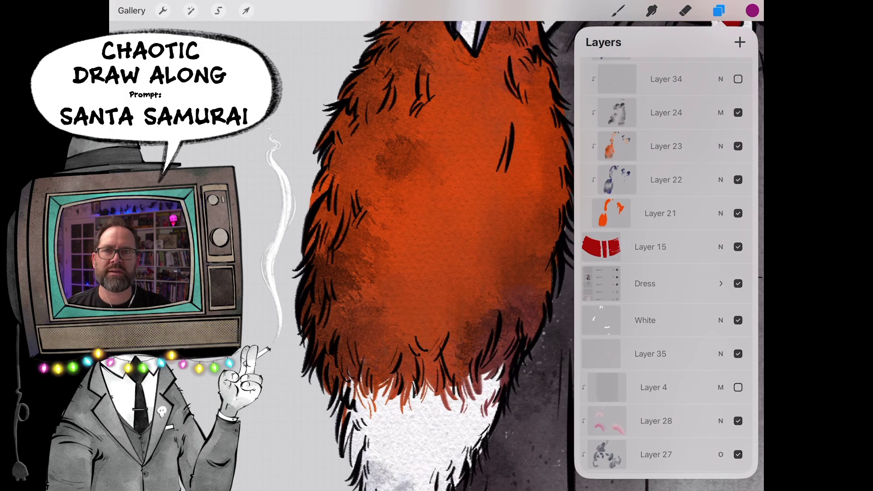
scroll(665, 266, up, 2)
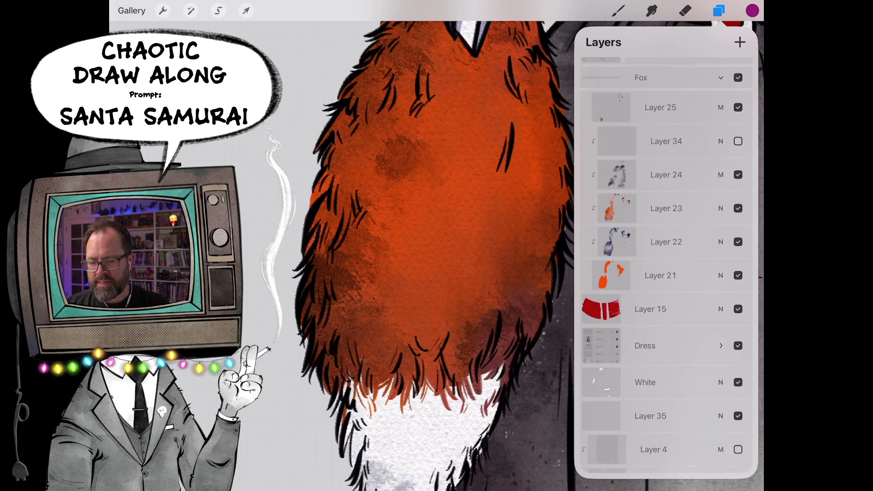
Show the Layer 34 speckle texture, hide Layer 24 again, and bring up the app switcher.
click(738, 152)
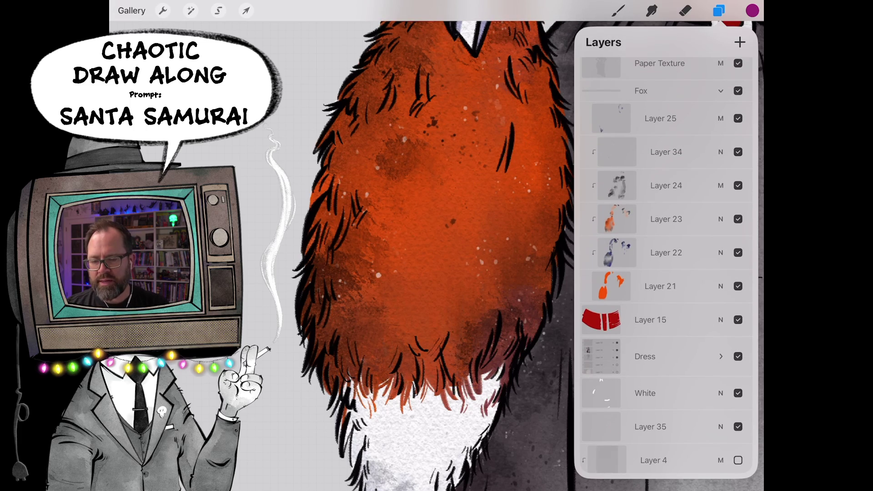
scroll(437, 260, down, 5)
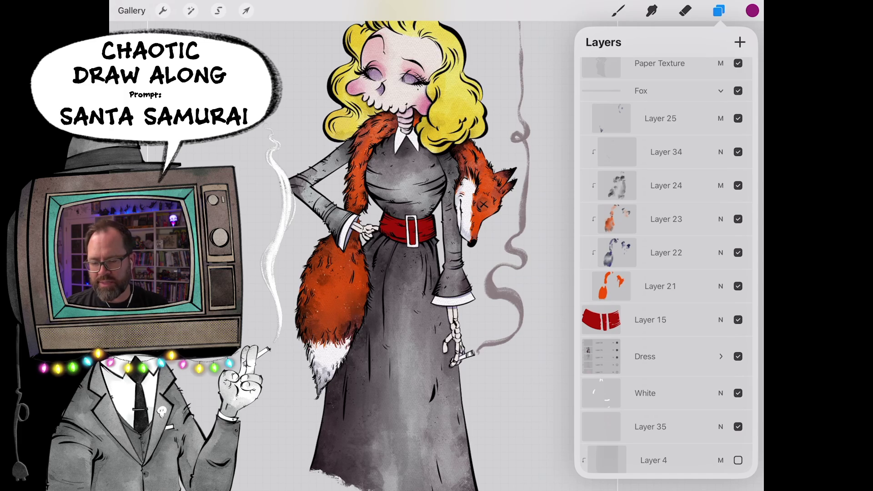
click(738, 185)
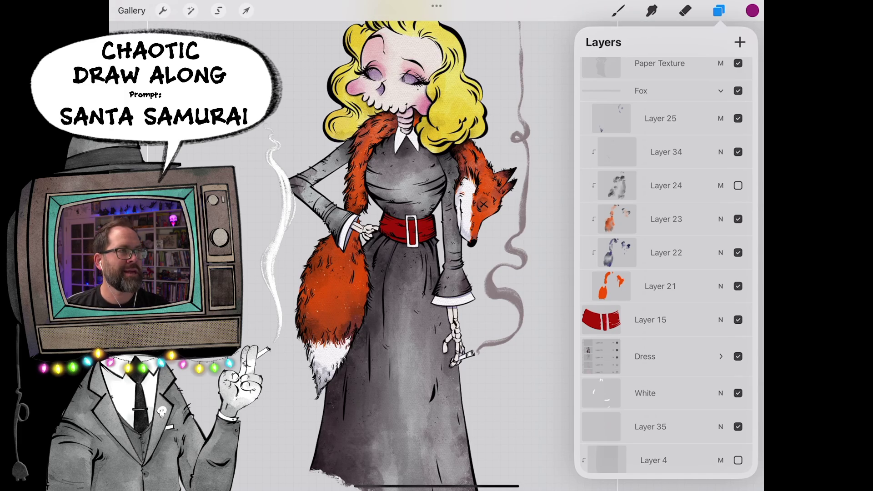
drag(437, 486, 437, 274)
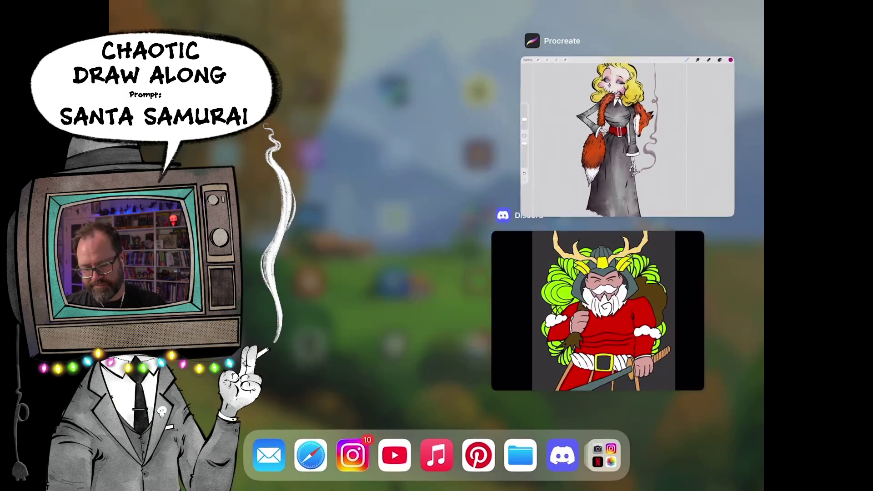
Switch to Discord and close the full-screen image to show the chaotic-draw-along channel.
click(577, 298)
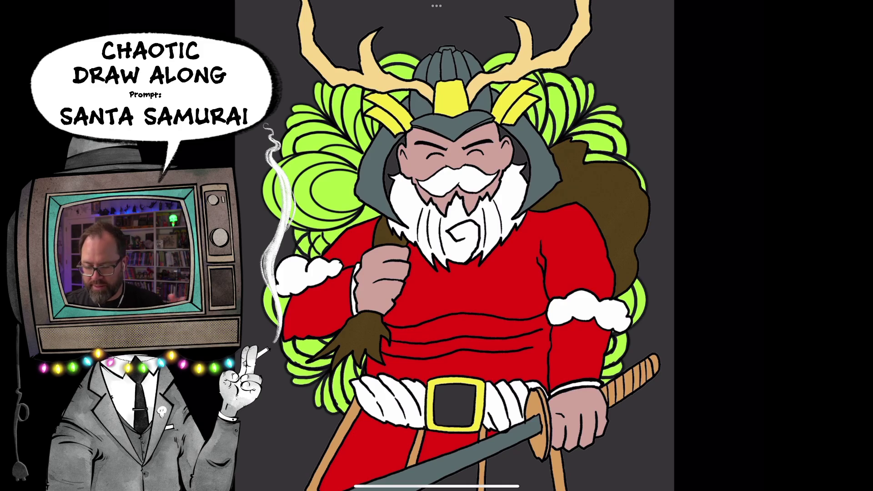
scroll(437, 245, down, 3)
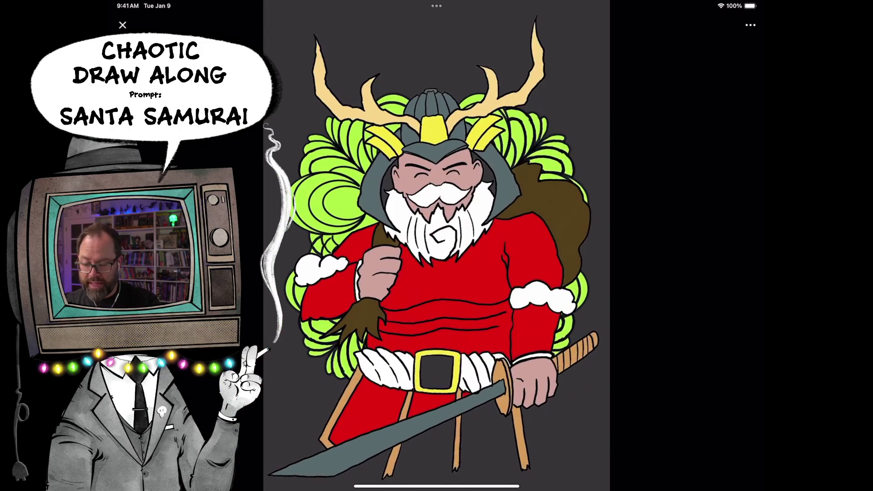
key(super+Tab)
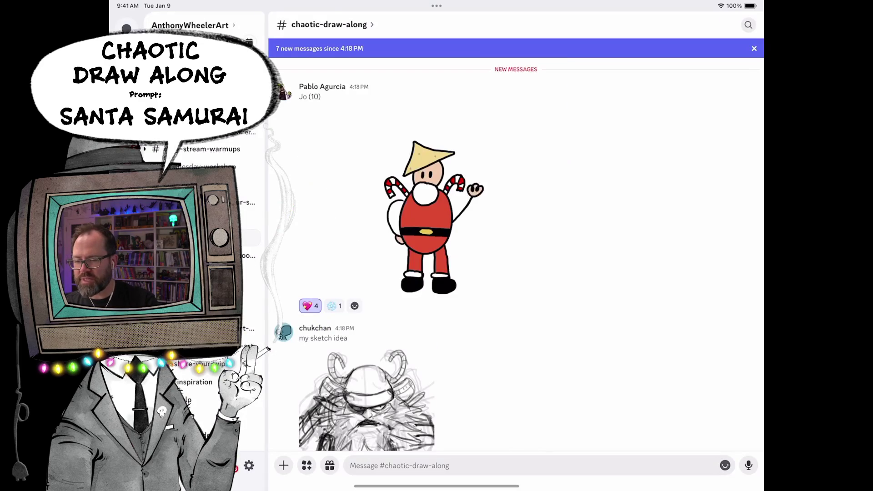
scroll(515, 253, down, 5)
scroll(516, 252, down, 5)
scroll(516, 253, down, 5)
scroll(516, 253, down, 3)
Heart-react the samurai Santa post, view the WIP katana sketch full screen, then bring up the app switcher.
click(310, 295)
scroll(516, 253, down, 3)
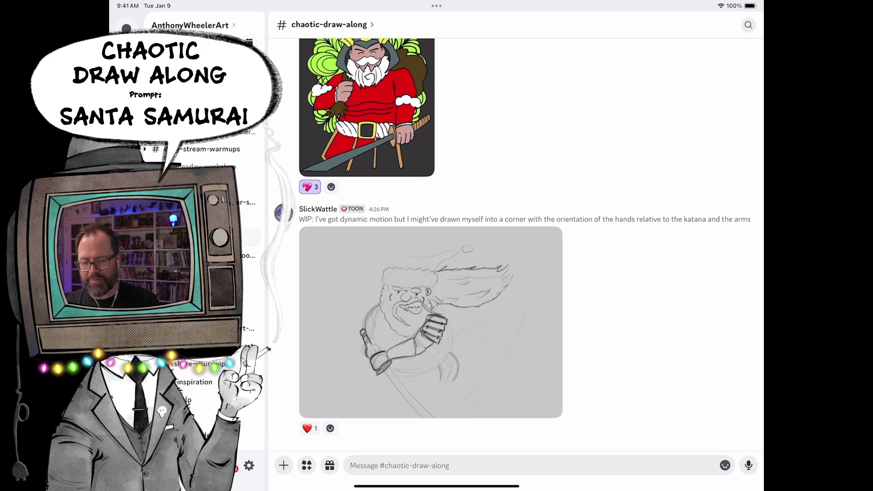
click(430, 322)
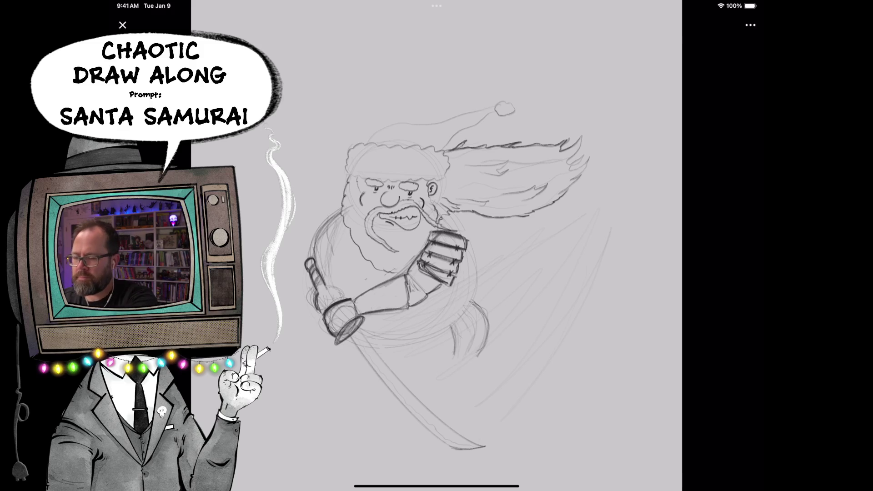
drag(437, 487, 437, 274)
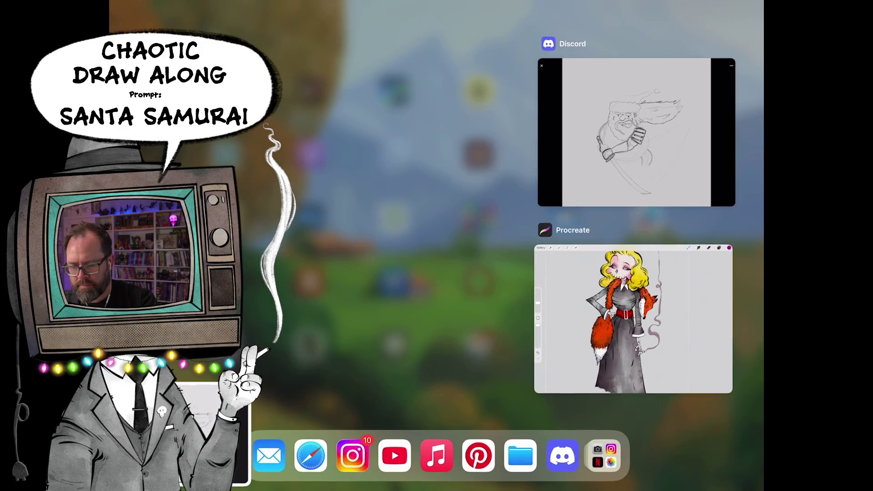
Switch to Procreate and import the WIP Santa samurai sketch as a new canvas from the gallery.
click(630, 317)
click(321, 7)
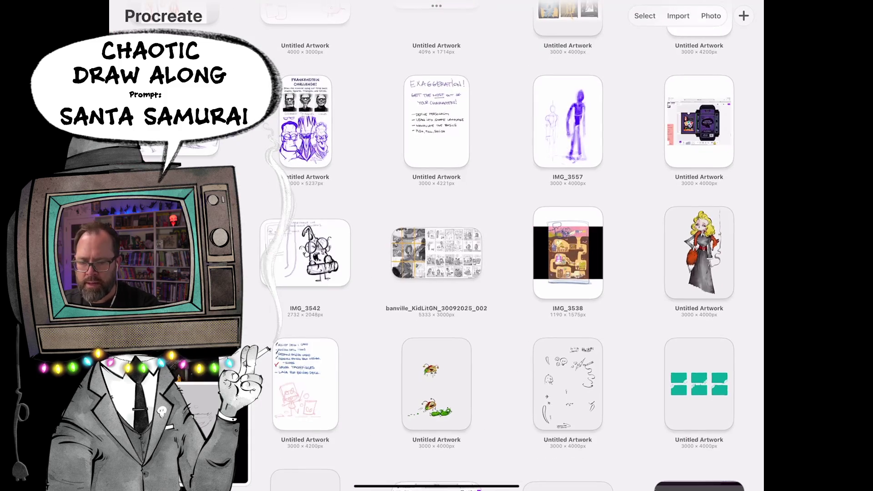
click(711, 15)
click(711, 16)
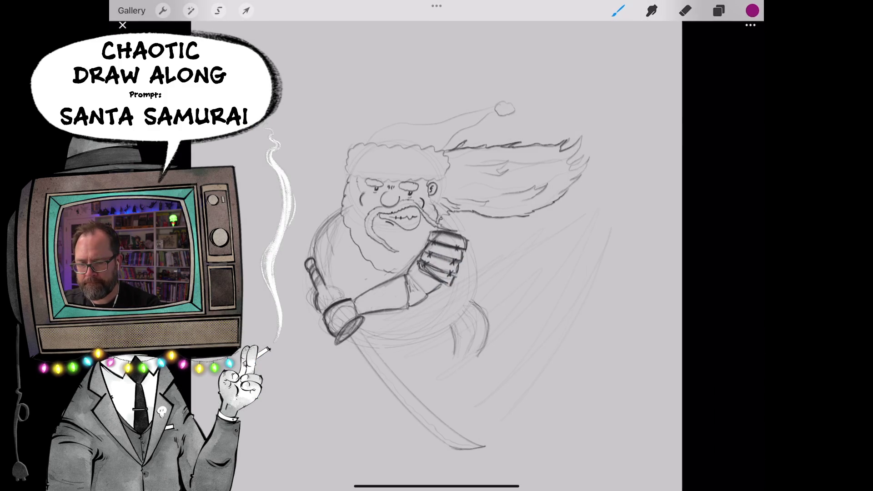
Choose the MaxU Mechanical Pencil 1 1 brush and add a new Layer 2 above the sketch.
click(618, 11)
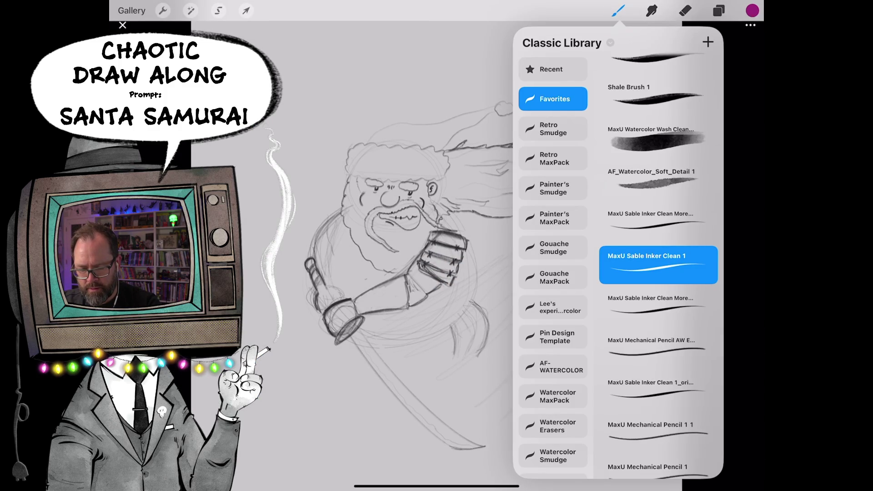
click(652, 430)
click(719, 11)
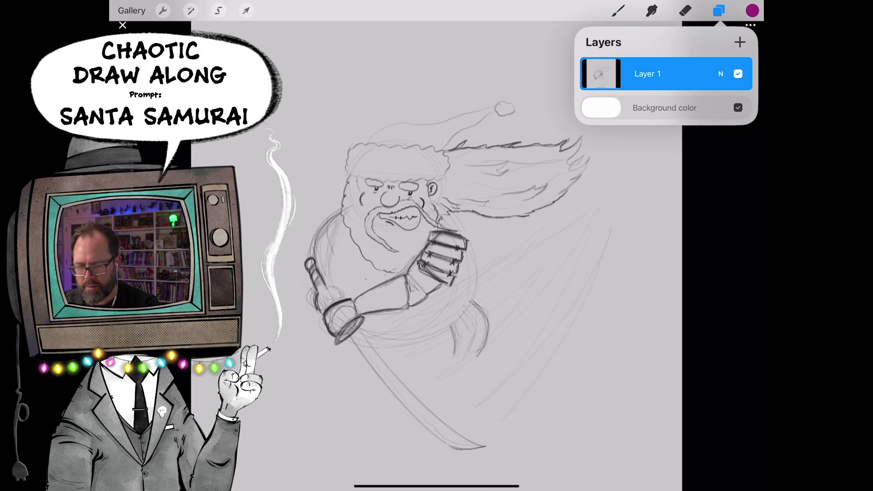
click(740, 42)
click(618, 10)
scroll(478, 273, up, 5)
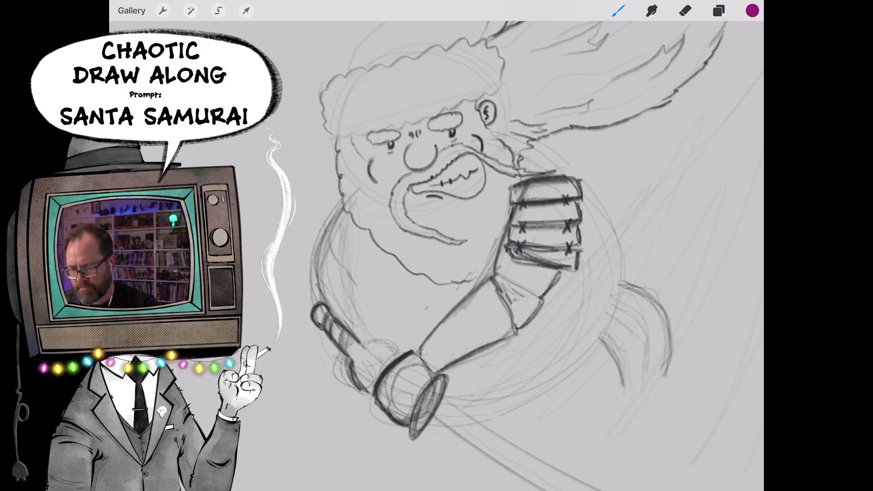
Draw the magenta belly-arc correction and diagonal arm strokes, turning the canvas onto the sword hilt.
drag(351, 140, 282, 287)
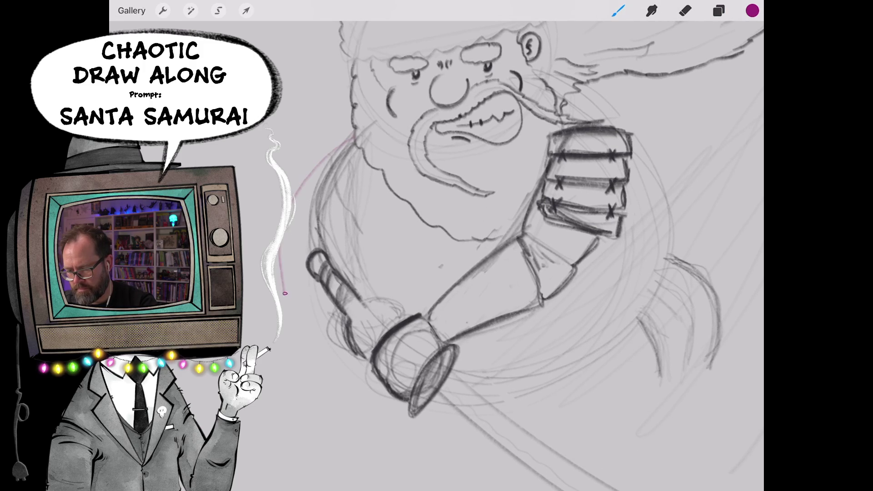
drag(335, 148, 284, 307)
scroll(478, 273, down, 5)
scroll(436, 259, up, 5)
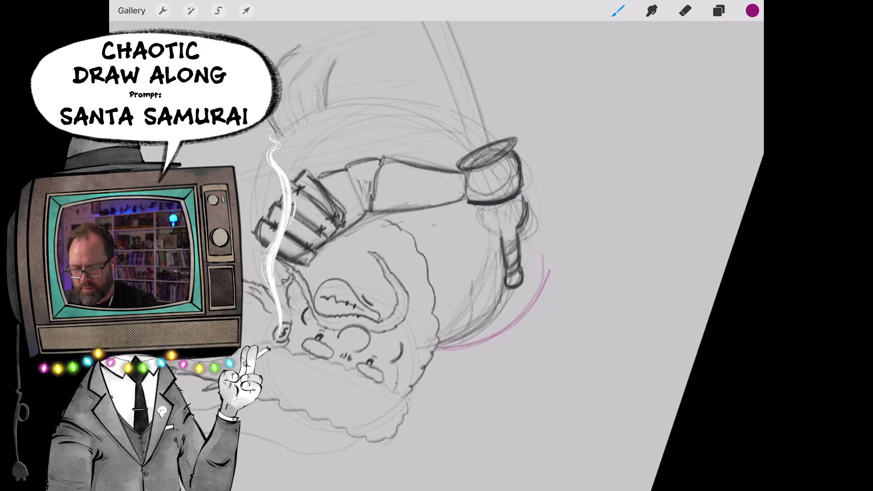
mouse_move(397, 347)
mouse_down()
mouse_move(515, 185)
mouse_move(478, 319)
mouse_move(518, 188)
mouse_move(503, 162)
mouse_move(451, 205)
mouse_move(518, 177)
mouse_move(486, 161)
mouse_up()
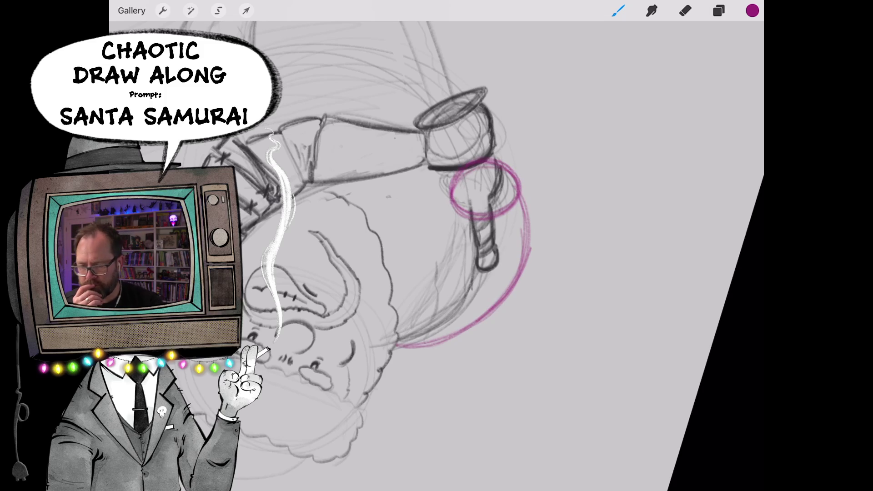
mouse_move(478, 204)
mouse_down()
mouse_move(410, 287)
mouse_move(443, 259)
mouse_up()
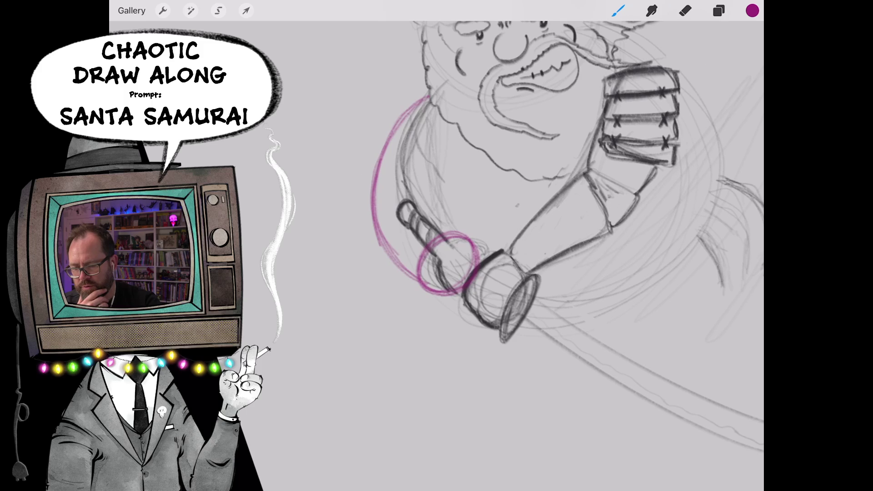
mouse_move(534, 242)
mouse_down()
mouse_move(482, 299)
mouse_move(498, 279)
mouse_up()
mouse_move(478, 239)
mouse_down()
mouse_move(519, 205)
mouse_move(498, 259)
mouse_up()
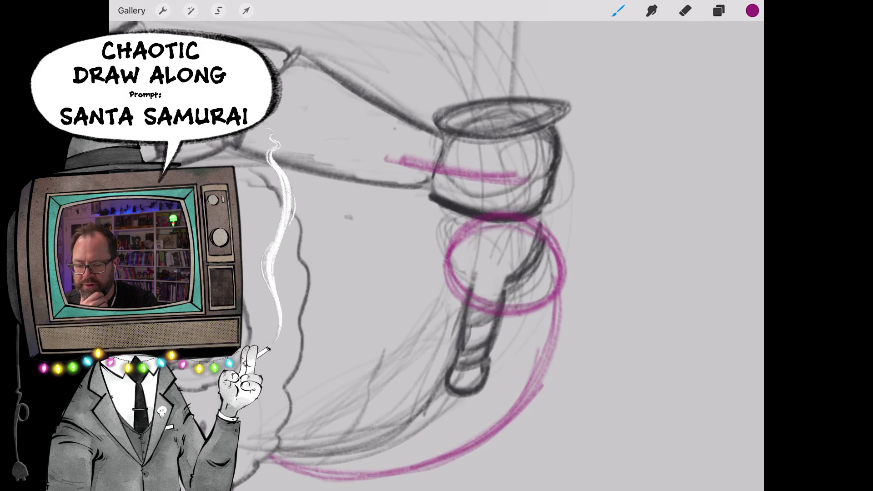
Add two vertical magenta guides over the hilt and loops inside and left of the grip circle.
drag(515, 222, 498, 315)
mouse_move(479, 213)
mouse_down()
mouse_move(467, 321)
mouse_move(465, 314)
mouse_up()
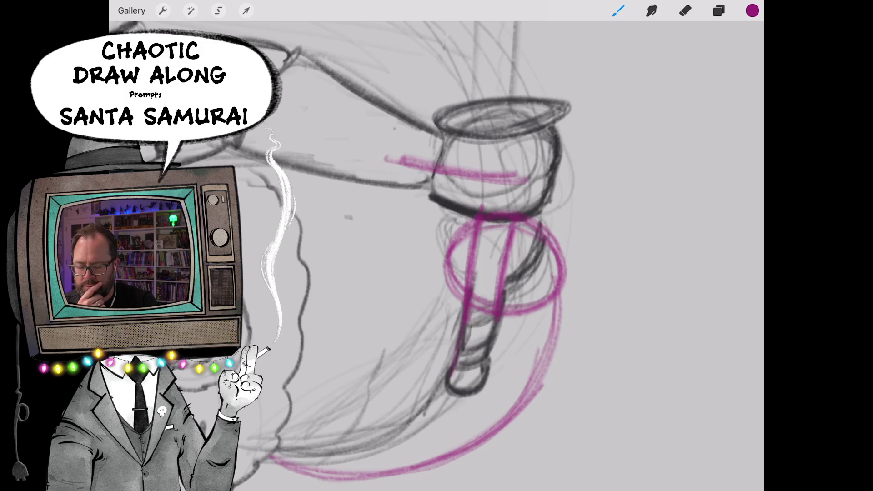
drag(511, 228, 469, 264)
drag(464, 220, 457, 285)
mouse_move(453, 249)
mouse_down()
mouse_move(481, 287)
mouse_move(477, 300)
mouse_up()
Build up the hilt's right edge in magenta, with another left loop and strokes down the hilt.
drag(536, 263, 550, 366)
drag(554, 287, 543, 374)
drag(546, 244, 557, 355)
mouse_move(464, 272)
mouse_down()
mouse_move(481, 309)
mouse_move(471, 273)
mouse_up()
mouse_move(533, 287)
mouse_down()
mouse_move(505, 312)
mouse_move(520, 323)
mouse_move(493, 351)
mouse_up()
scroll(437, 246, down, 5)
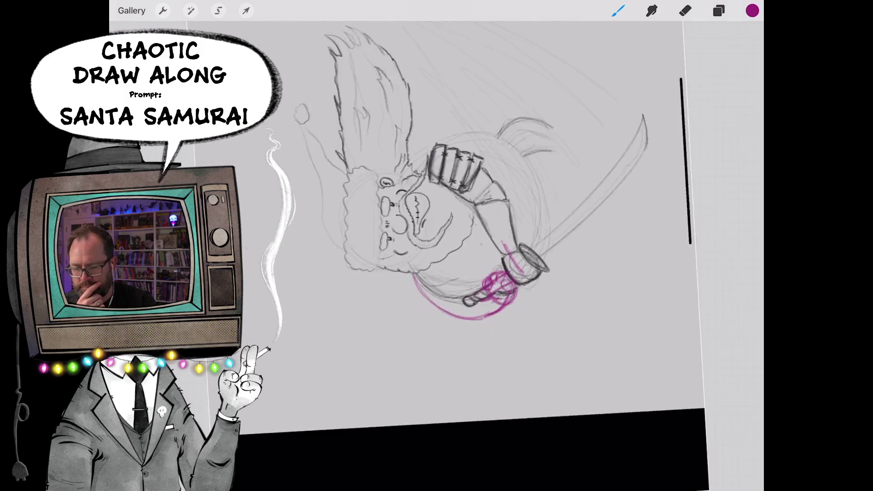
Darken the small magenta grip circle and add magenta strokes below it and around the left circle.
drag(478, 205, 409, 307)
scroll(437, 246, up, 5)
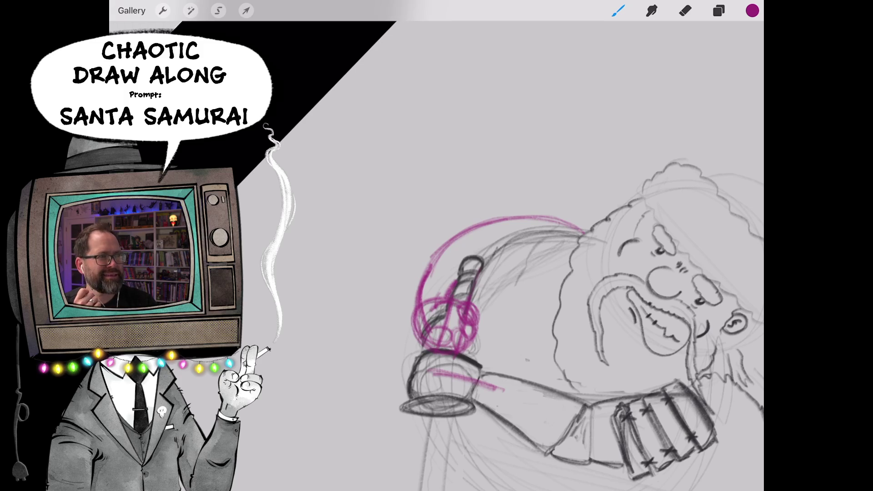
drag(478, 306, 443, 205)
scroll(477, 273, up, 3)
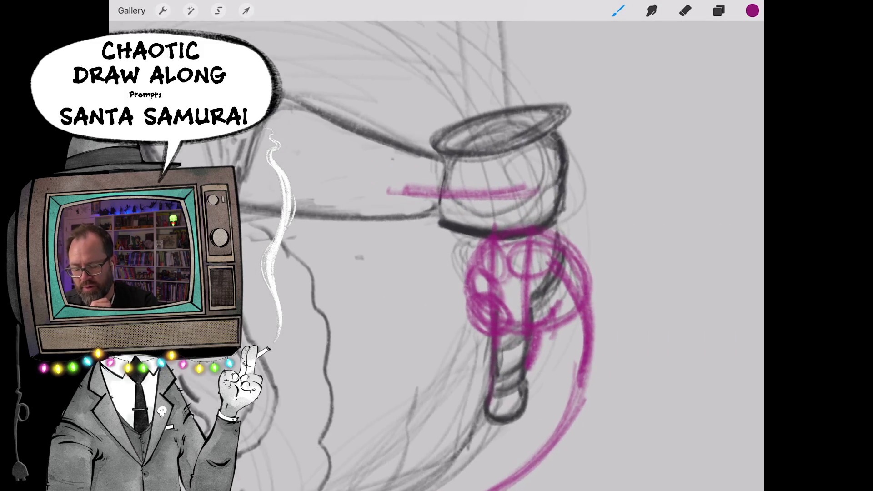
scroll(478, 273, up, 2)
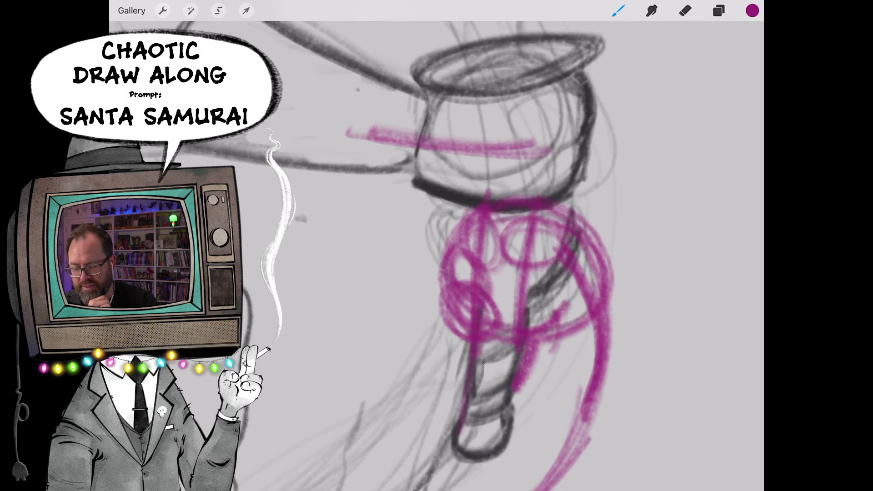
mouse_move(571, 238)
mouse_down()
mouse_move(519, 280)
mouse_move(560, 225)
mouse_move(498, 266)
mouse_move(556, 230)
mouse_move(526, 283)
mouse_move(507, 248)
mouse_up()
mouse_move(562, 273)
mouse_down()
mouse_move(529, 287)
mouse_move(536, 313)
mouse_up()
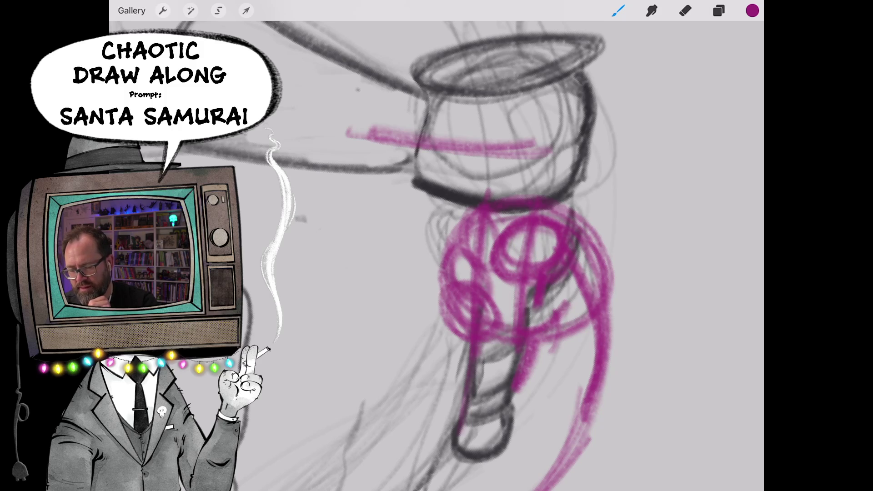
scroll(512, 274, up, 2)
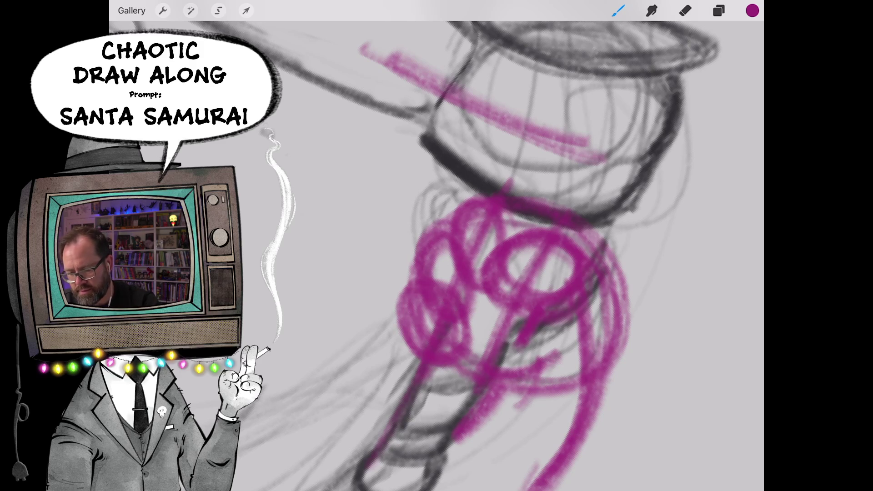
scroll(512, 259, down, 5)
scroll(599, 256, up, 2)
scroll(587, 256, up, 2)
scroll(574, 256, up, 2)
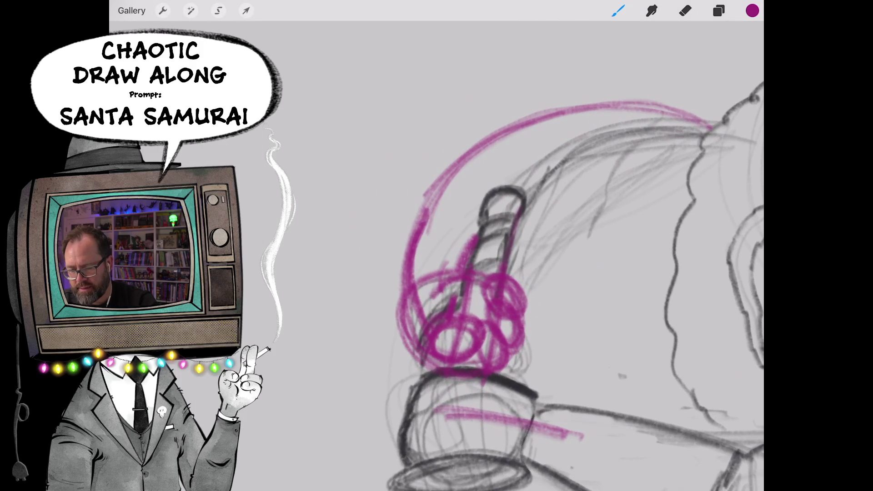
mouse_move(467, 268)
mouse_down()
mouse_move(425, 273)
mouse_move(410, 331)
mouse_up()
Switch the colour to purple and stroke over and above the left grip circle.
click(752, 10)
click(608, 109)
click(753, 10)
mouse_move(441, 267)
mouse_down()
mouse_move(410, 319)
mouse_move(417, 282)
mouse_up()
mouse_move(457, 260)
mouse_down()
mouse_move(411, 323)
mouse_move(412, 315)
mouse_move(415, 329)
mouse_move(444, 346)
mouse_up()
mouse_move(469, 262)
mouse_down()
mouse_move(406, 283)
mouse_move(413, 257)
mouse_move(405, 282)
mouse_move(405, 226)
mouse_up()
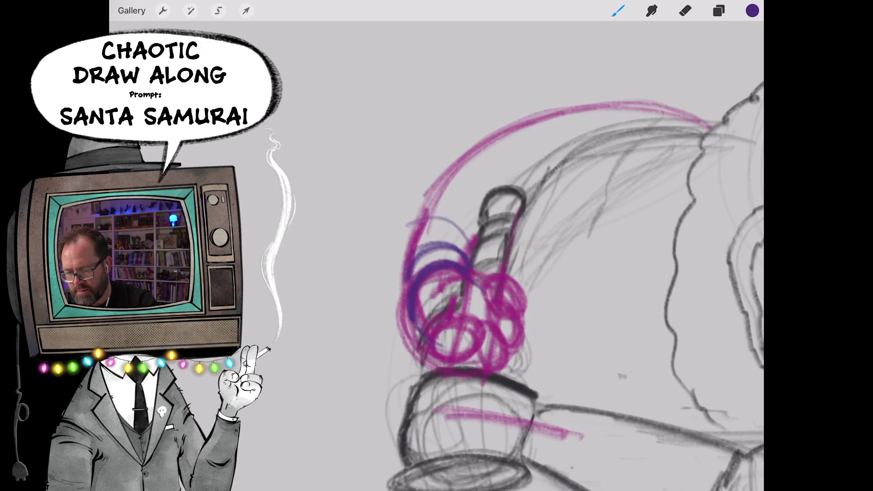
scroll(573, 259, up, 3)
Trace and darken the long magenta belly arc with purple strokes.
mouse_move(430, 392)
mouse_down()
mouse_move(402, 276)
mouse_move(526, 152)
mouse_move(399, 338)
mouse_move(519, 148)
mouse_up()
mouse_move(444, 409)
mouse_down()
mouse_move(395, 305)
mouse_move(437, 206)
mouse_up()
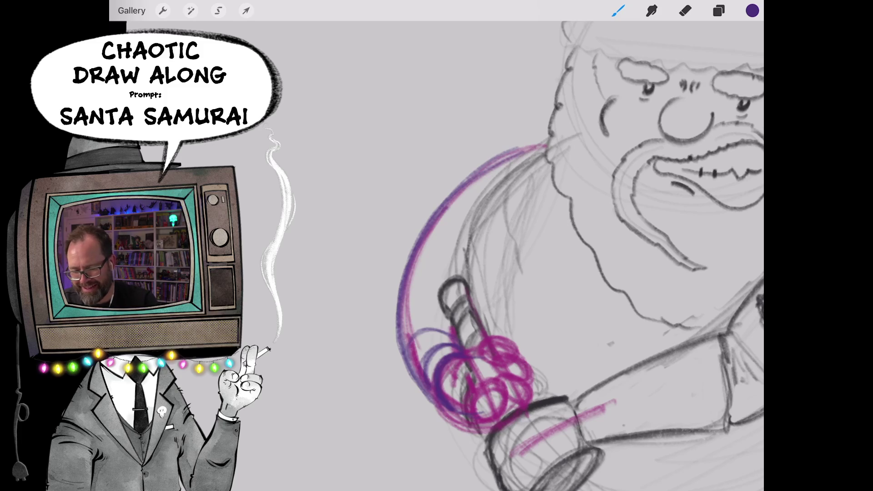
scroll(518, 260, down, 5)
scroll(518, 341, up, 5)
scroll(518, 341, up, 5)
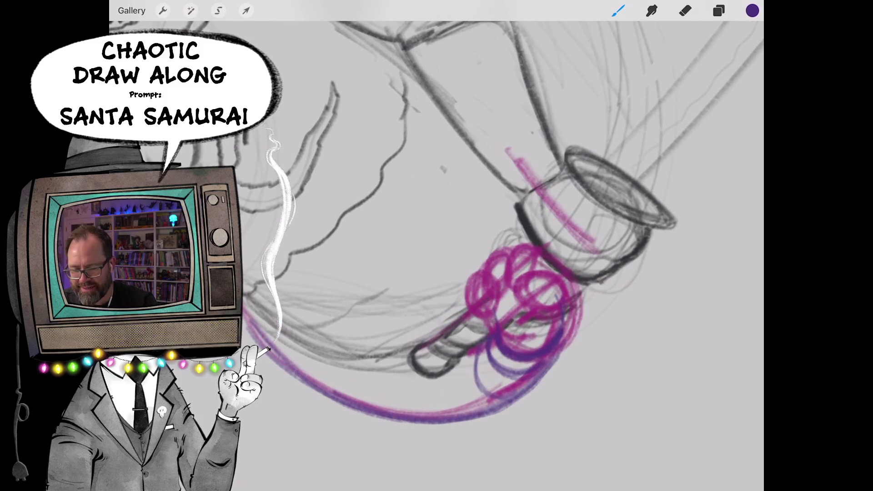
scroll(498, 273, up, 3)
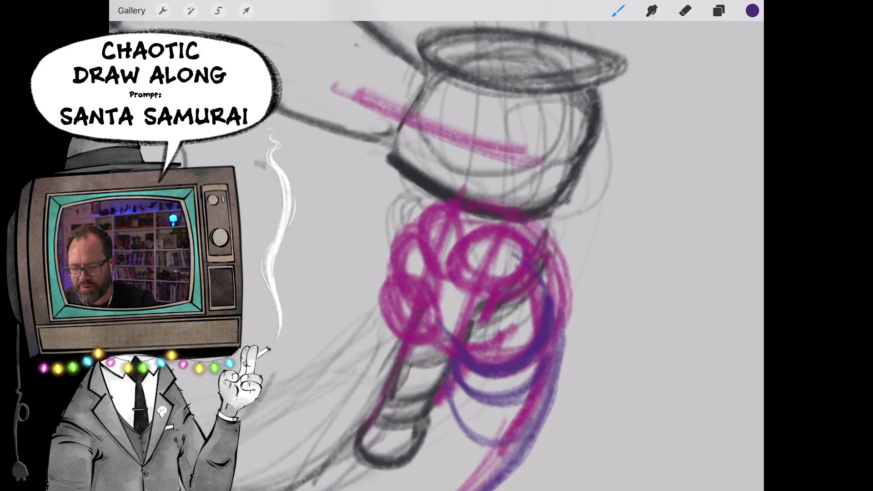
Layer dark purple loops over the magenta grip scribbles and add small purple marks below.
drag(546, 283, 471, 280)
mouse_move(522, 232)
mouse_down()
mouse_move(471, 286)
mouse_move(461, 273)
mouse_move(464, 287)
mouse_up()
drag(478, 232, 505, 273)
drag(506, 311, 490, 336)
drag(419, 200, 448, 224)
scroll(430, 246, down, 5)
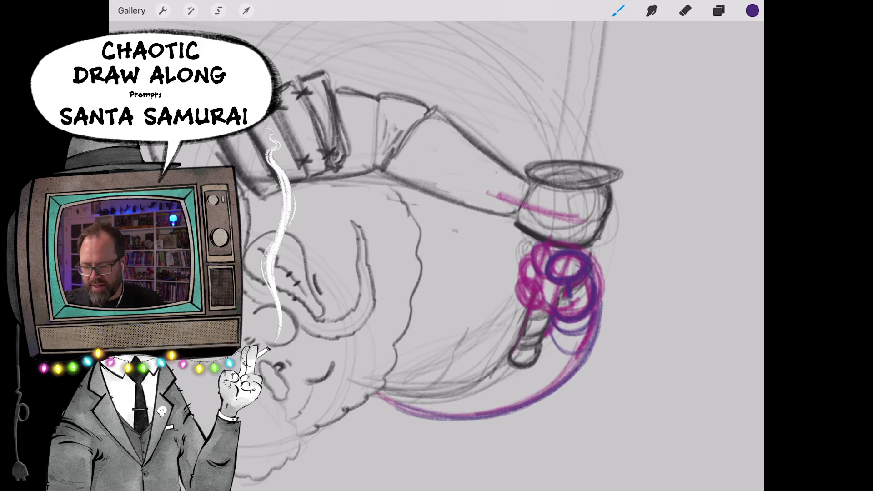
drag(573, 205, 501, 218)
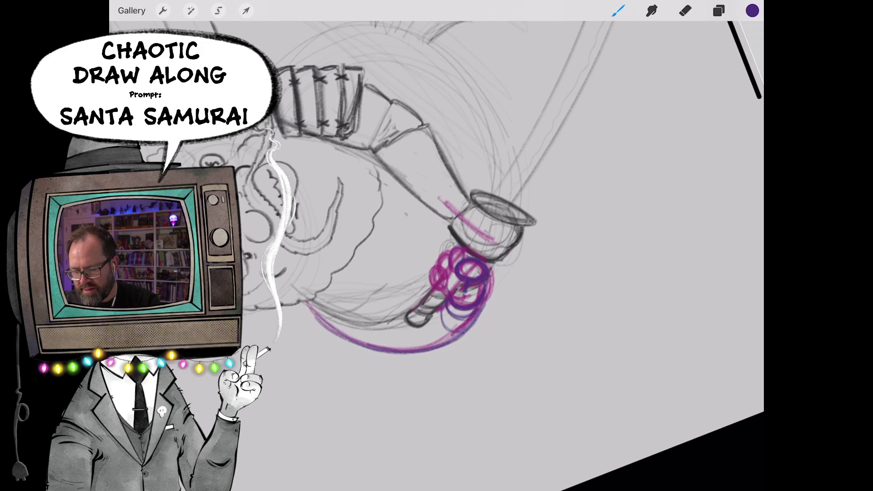
Erase the purple circles on the katana grip and the magenta marks below it.
click(685, 10)
mouse_move(446, 251)
mouse_down()
mouse_move(481, 292)
mouse_move(420, 263)
mouse_up()
drag(437, 314, 464, 337)
click(618, 10)
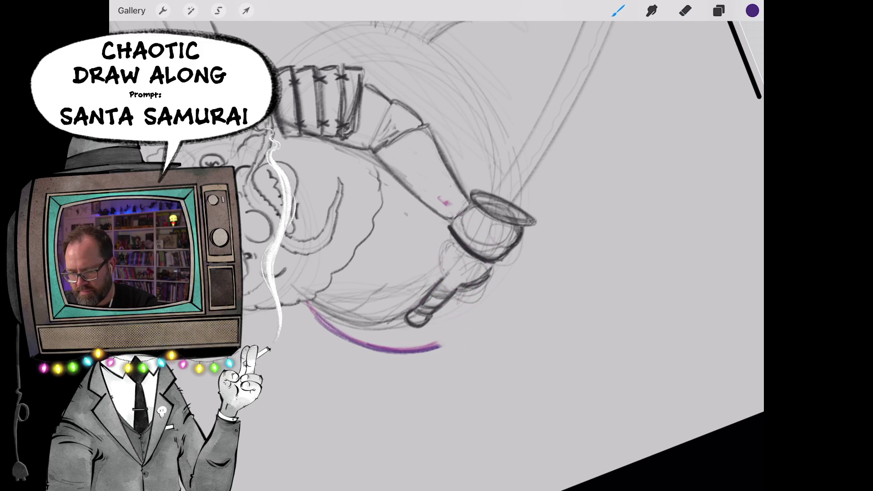
drag(478, 273, 464, 226)
Sketch a purple circle and neck strokes below the cup shape, then undo them and the erase.
mouse_move(453, 259)
mouse_down()
mouse_move(500, 286)
mouse_move(478, 296)
mouse_move(483, 334)
mouse_move(463, 328)
mouse_up()
drag(450, 283, 470, 373)
drag(462, 328, 439, 404)
drag(502, 300, 471, 392)
key(ctrl+z)
key(ctrl+z)
key(ctrl+z)
key(ctrl+z)
key(ctrl+z)
key(ctrl+z)
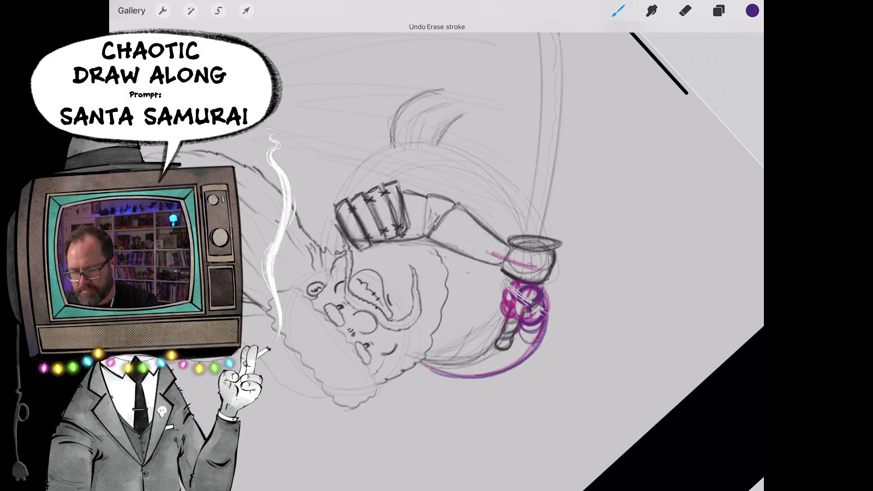
key(ctrl+z)
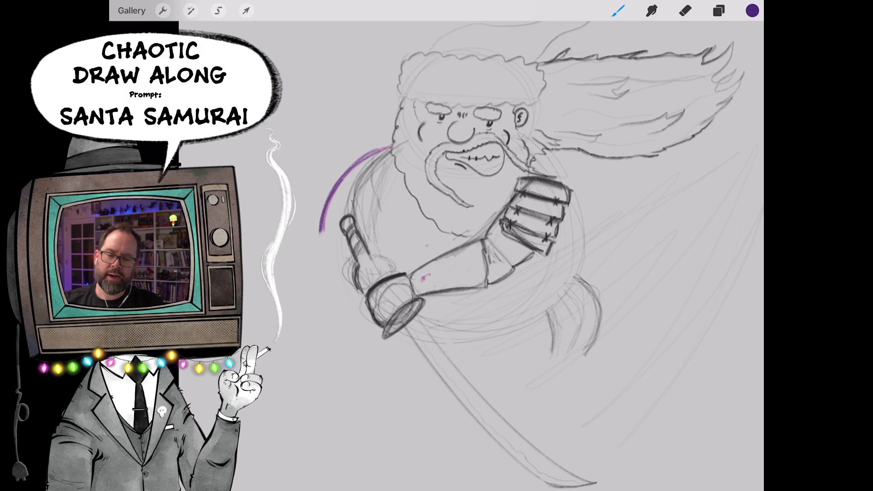
scroll(519, 245, down, 3)
scroll(553, 231, down, 1)
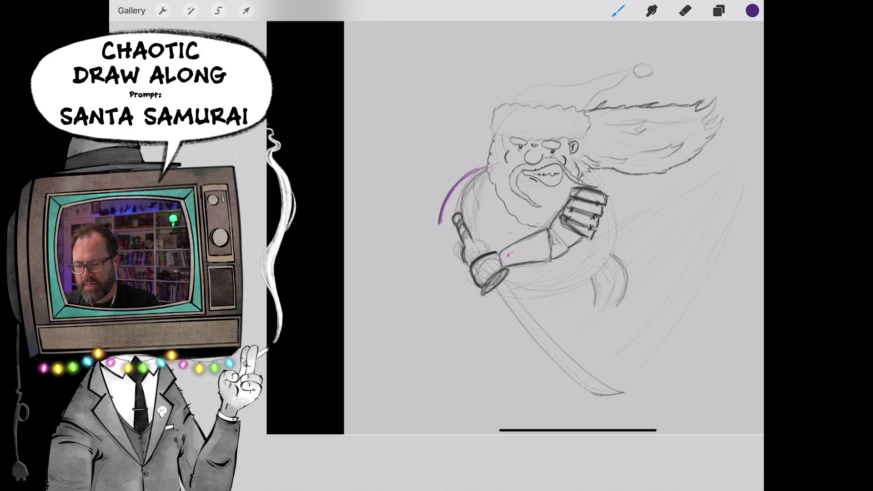
scroll(545, 245, up, 2)
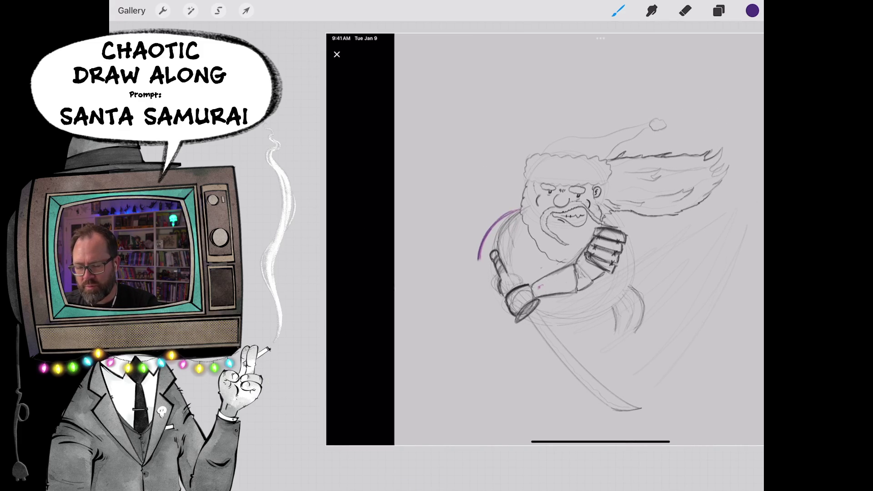
scroll(545, 239, up, 2)
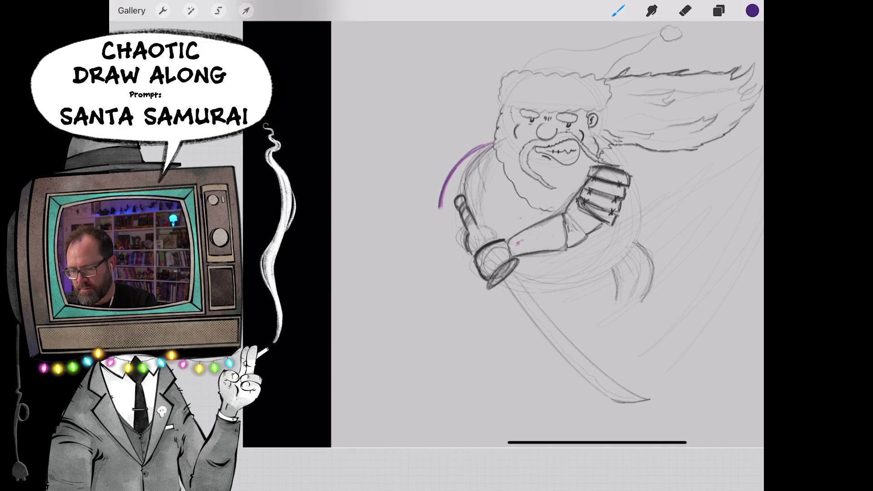
Sketch a loose purple circle left of the sword with trailing lines linking it back to the blade.
mouse_move(434, 256)
mouse_down()
mouse_move(396, 359)
mouse_move(381, 365)
mouse_up()
mouse_move(409, 338)
mouse_down()
mouse_move(383, 361)
mouse_move(413, 372)
mouse_up()
drag(449, 270, 411, 341)
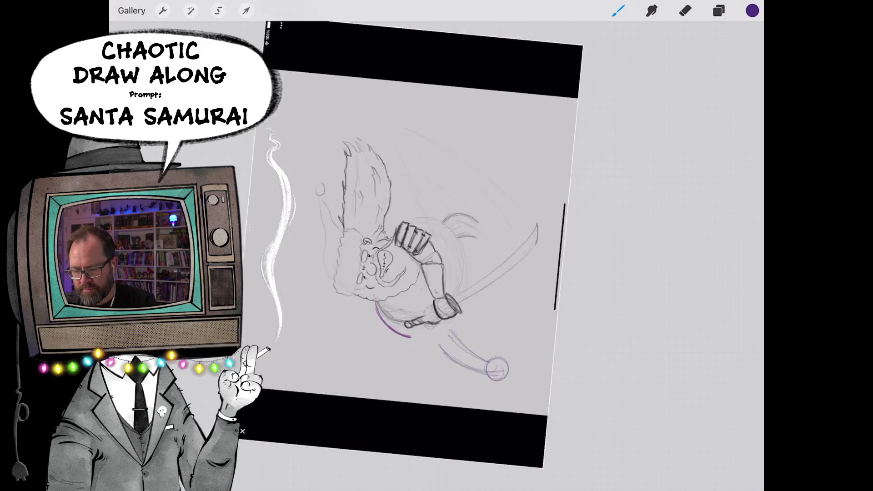
scroll(401, 355, up, 5)
drag(483, 306, 515, 253)
mouse_move(483, 289)
mouse_down()
mouse_move(516, 245)
mouse_move(508, 221)
mouse_move(501, 258)
mouse_up()
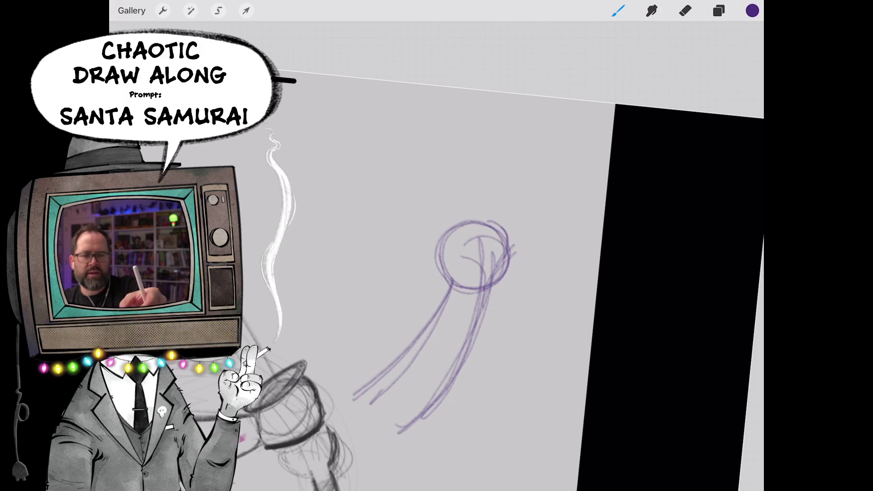
Turn the purple circle into a head with two antenna lines and inner curves.
mouse_move(481, 232)
mouse_down()
mouse_move(485, 258)
mouse_move(510, 217)
mouse_move(508, 251)
mouse_up()
drag(477, 212, 505, 240)
drag(471, 165, 471, 222)
mouse_move(497, 157)
mouse_down()
mouse_move(493, 234)
mouse_move(457, 304)
mouse_up()
drag(483, 261, 475, 296)
drag(497, 231, 480, 319)
mouse_move(448, 238)
mouse_down()
mouse_move(497, 225)
mouse_move(487, 255)
mouse_up()
drag(475, 215, 502, 265)
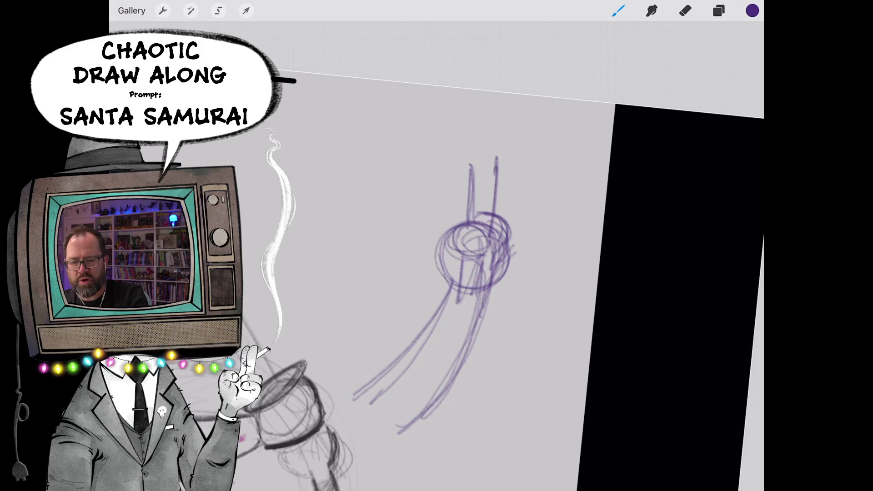
mouse_move(480, 224)
mouse_down()
mouse_move(450, 229)
mouse_move(434, 248)
mouse_move(475, 252)
mouse_move(464, 282)
mouse_move(497, 242)
mouse_up()
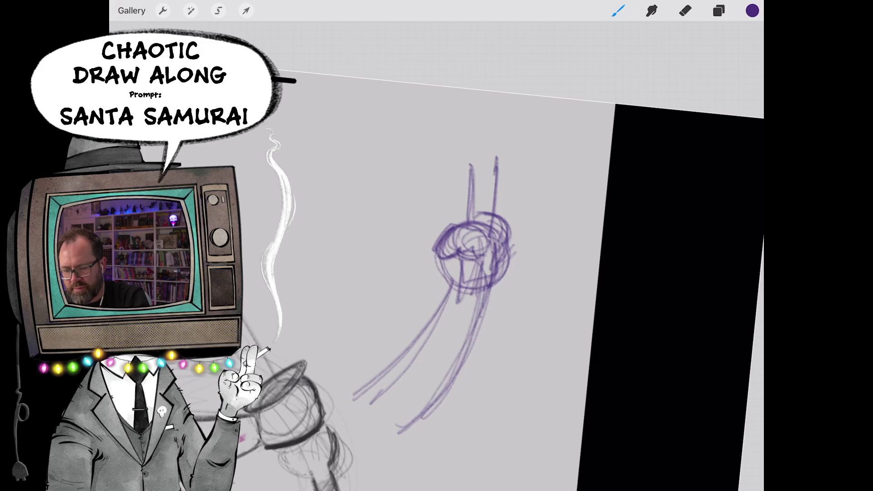
Extend long lines below the head and darken the scribble, then bring up the app switcher.
mouse_move(451, 259)
mouse_down()
mouse_move(458, 276)
mouse_move(447, 277)
mouse_up()
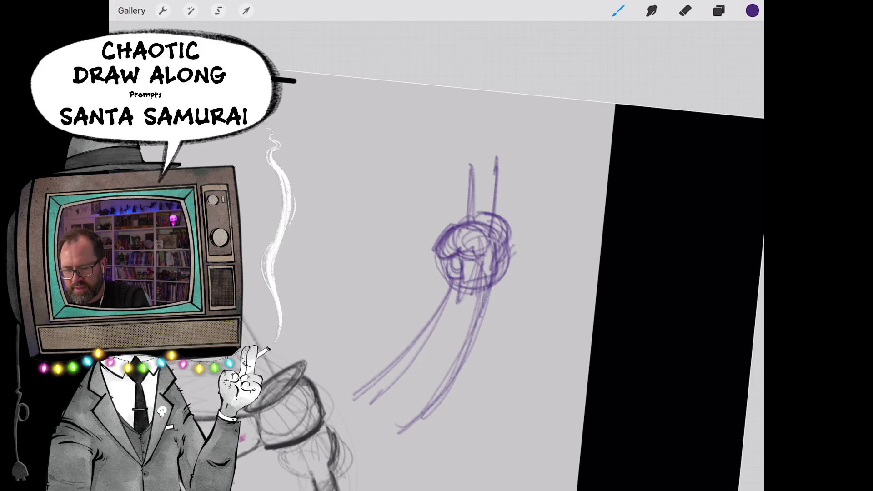
drag(467, 236, 452, 314)
mouse_move(484, 254)
mouse_down()
mouse_move(471, 323)
mouse_move(497, 160)
mouse_move(486, 242)
mouse_up()
mouse_move(476, 161)
mouse_down()
mouse_move(454, 321)
mouse_move(476, 321)
mouse_up()
drag(470, 252, 505, 304)
scroll(437, 246, up, 5)
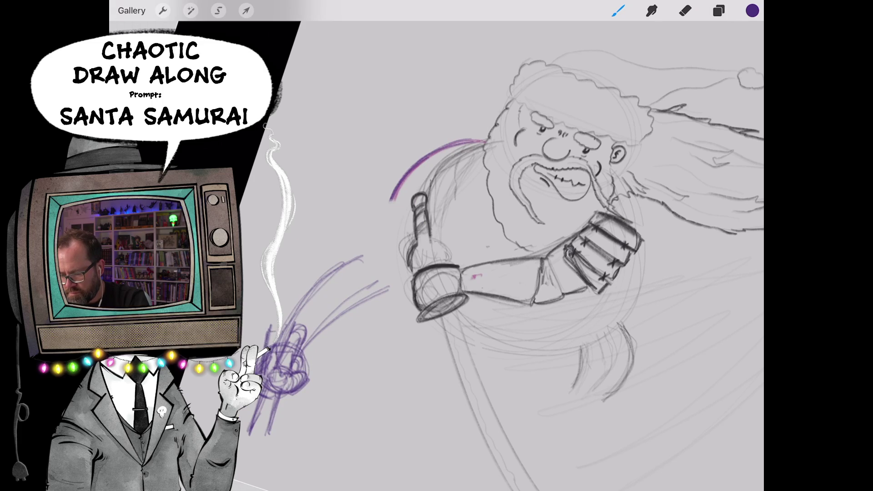
scroll(437, 246, down, 5)
scroll(437, 245, up, 3)
scroll(437, 246, up, 2)
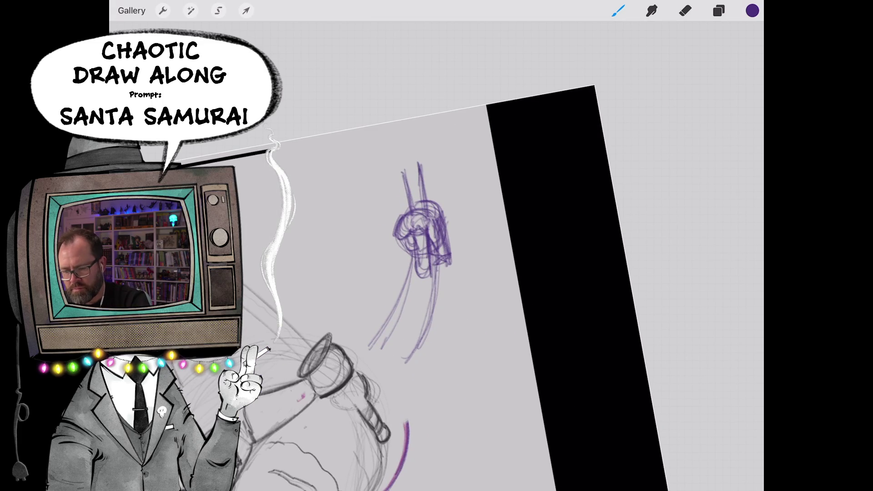
mouse_move(421, 228)
mouse_down()
mouse_move(426, 254)
mouse_move(443, 265)
mouse_up()
drag(444, 217, 441, 278)
drag(426, 243, 431, 286)
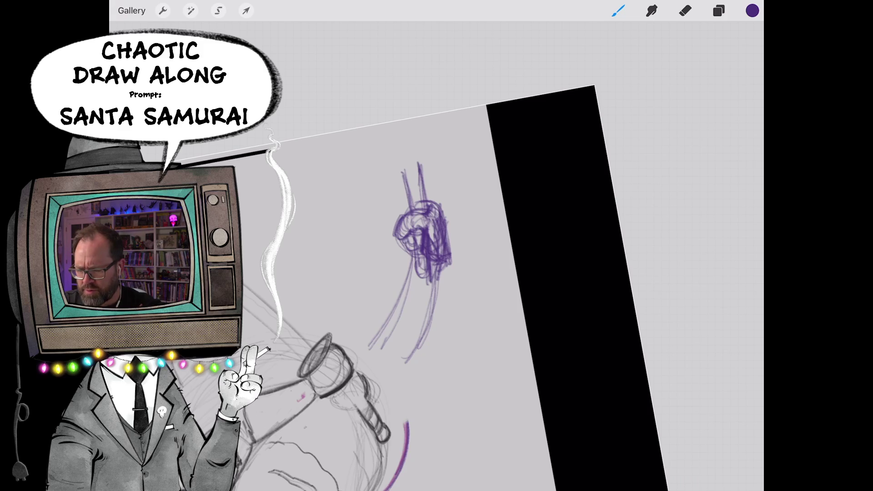
drag(437, 488, 437, 273)
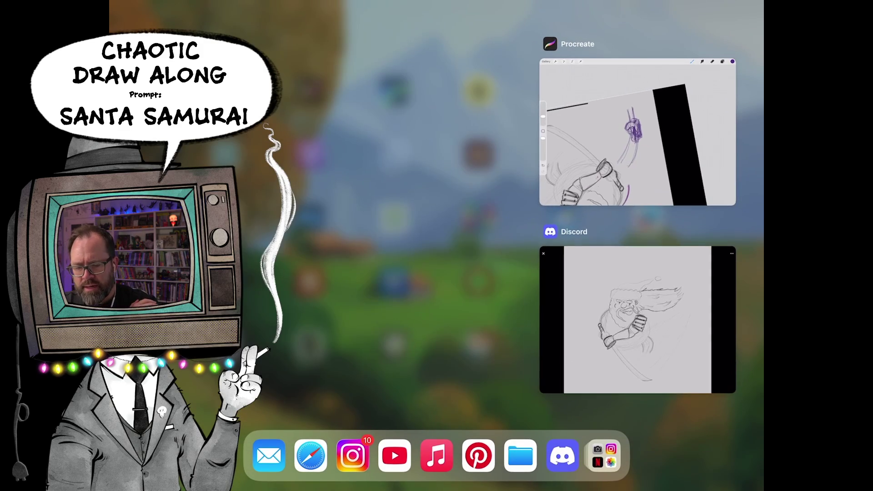
Pick the Discord window from the app switcher.
click(634, 341)
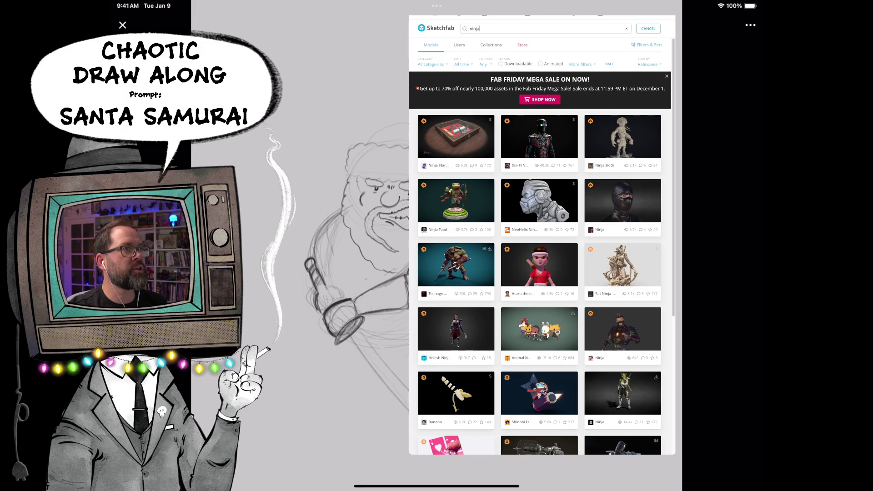
scroll(539, 273, down, 2)
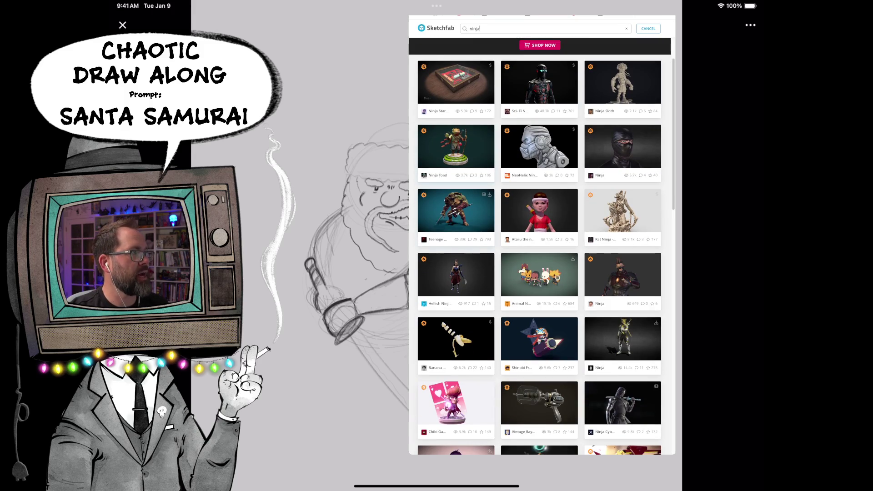
View the Raphael and Female Ninjas model pages, then dismiss the Sketchfab Slide Over window.
click(456, 212)
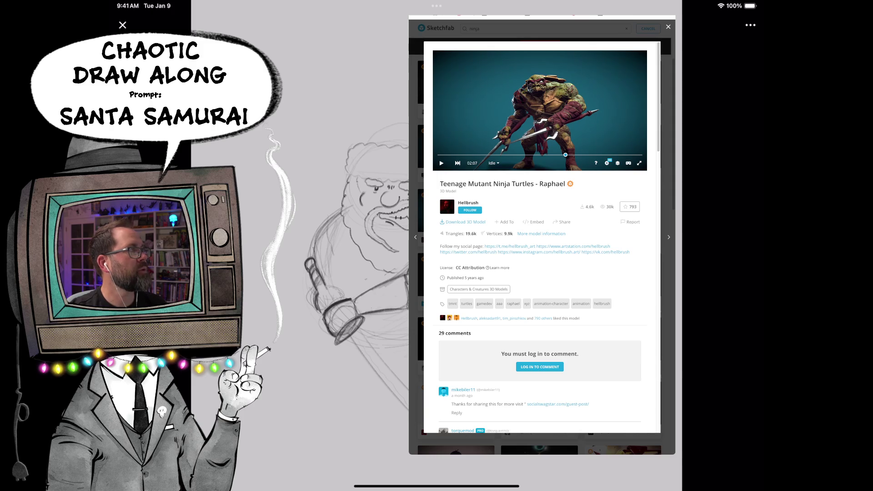
key(Escape)
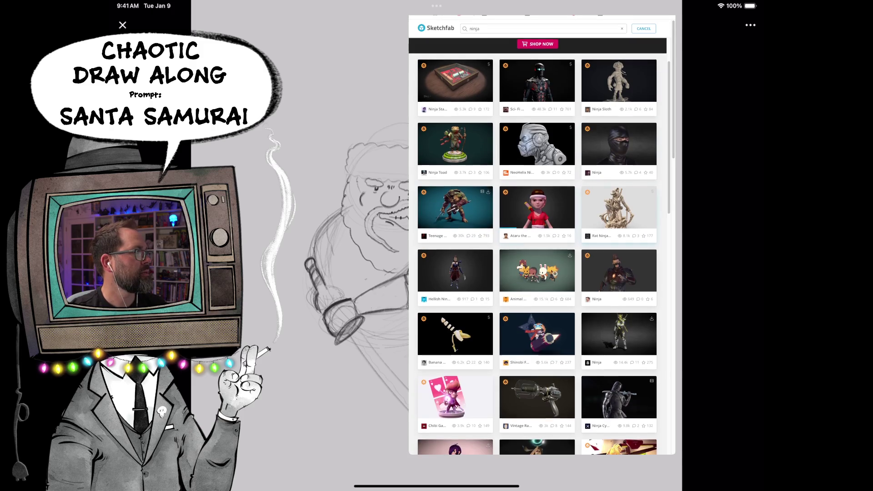
scroll(538, 246, down, 3)
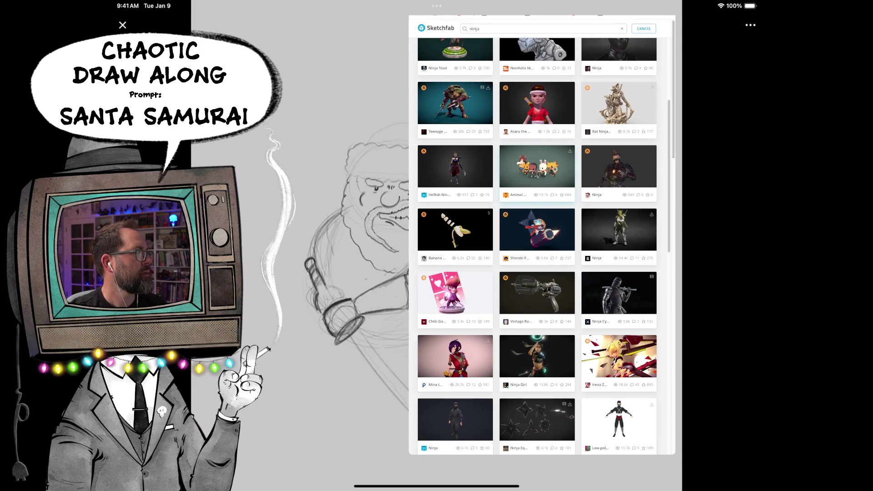
scroll(538, 246, down, 3)
scroll(538, 245, down, 3)
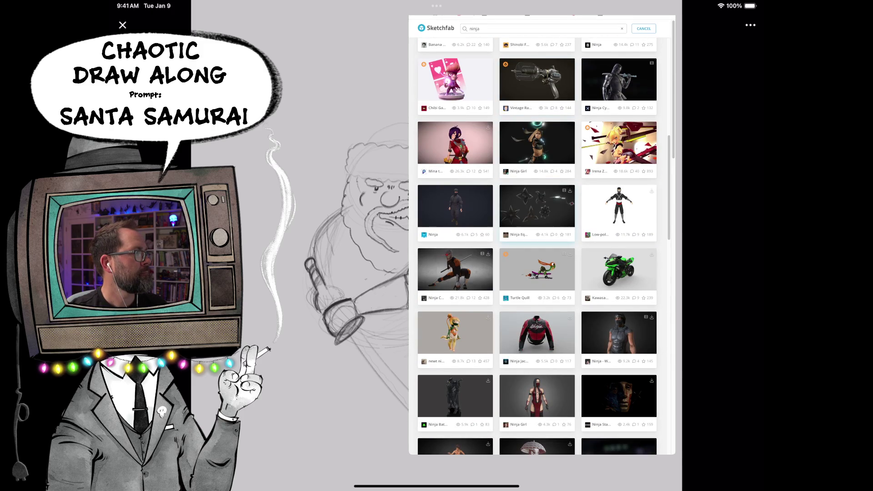
scroll(537, 246, down, 3)
scroll(538, 245, down, 3)
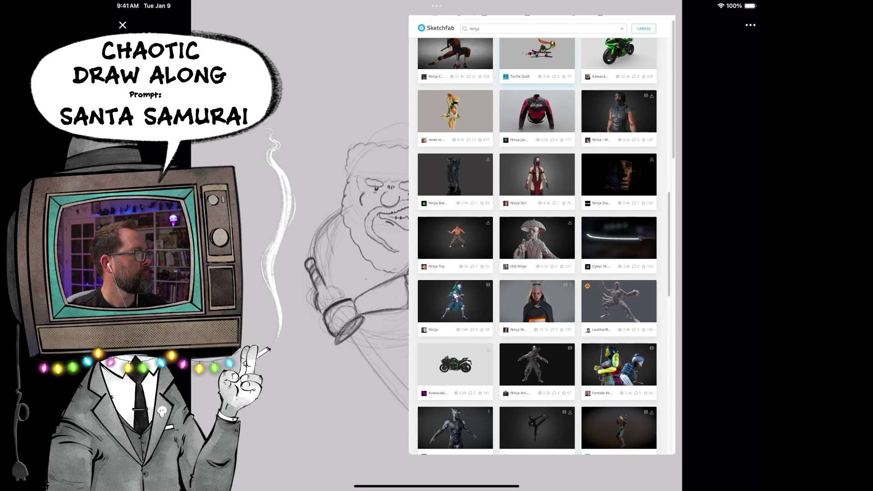
scroll(538, 245, down, 3)
click(619, 258)
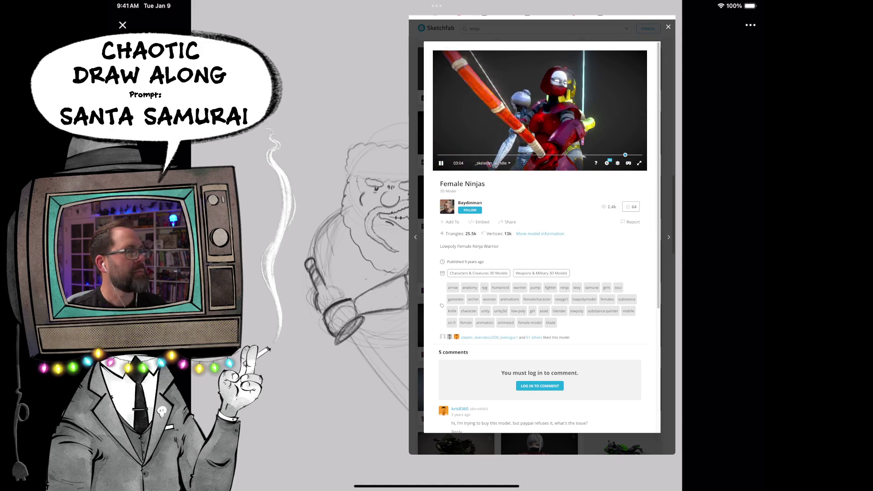
drag(546, 239, 852, 239)
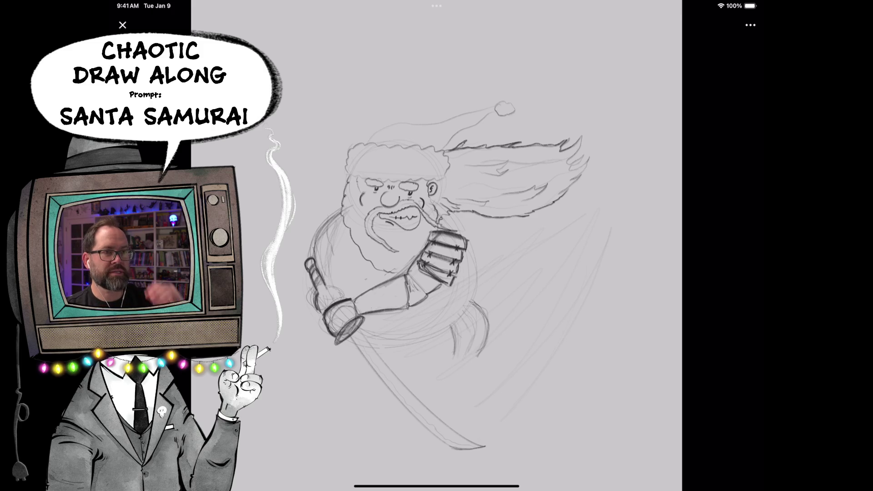
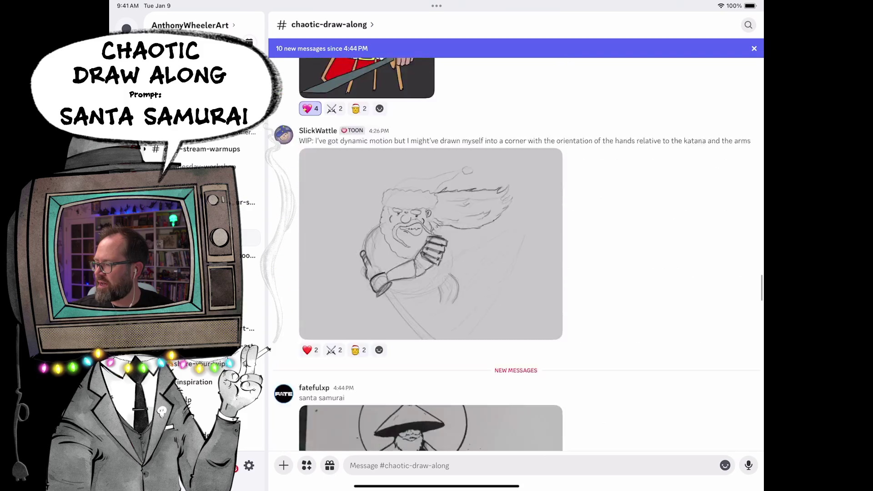
scroll(517, 254, down, 10)
scroll(517, 255, down, 5)
scroll(516, 254, up, 5)
scroll(516, 255, up, 5)
scroll(516, 254, up, 3)
scroll(516, 254, up, 3)
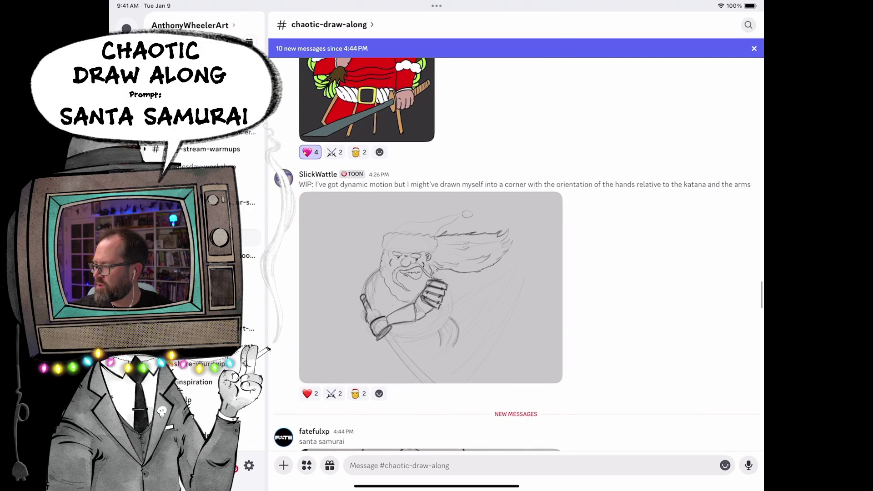
View the pencil Santa-with-katana sketch, then the inked Santa samurai with conical hat full-size.
click(431, 288)
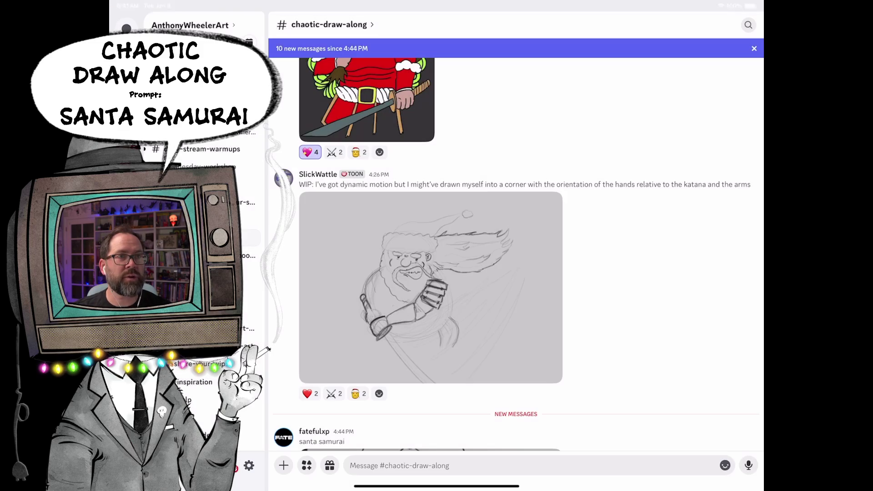
scroll(516, 254, up, 5)
scroll(516, 254, down, 5)
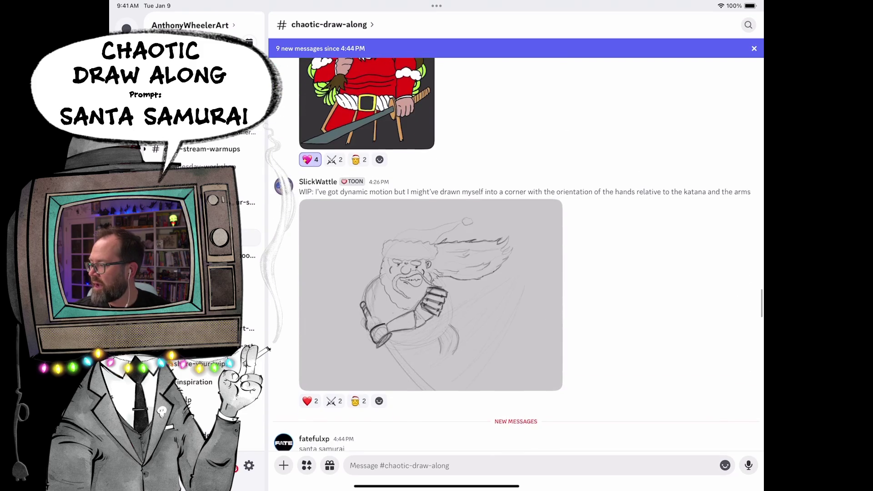
scroll(516, 254, up, 10)
scroll(516, 255, down, 5)
scroll(516, 255, down, 10)
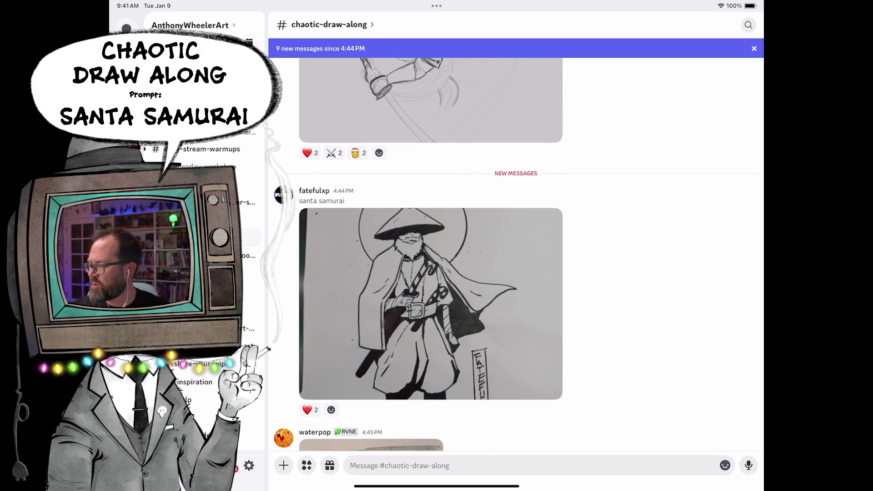
click(431, 303)
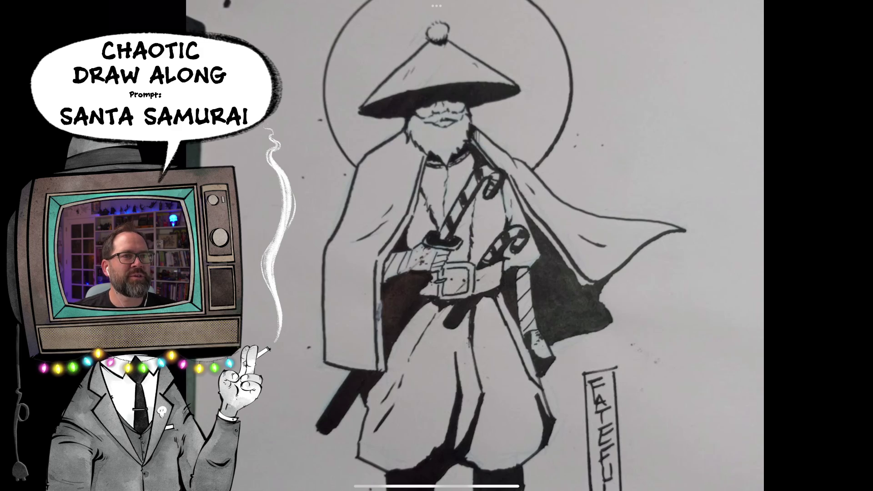
scroll(436, 245, down, 3)
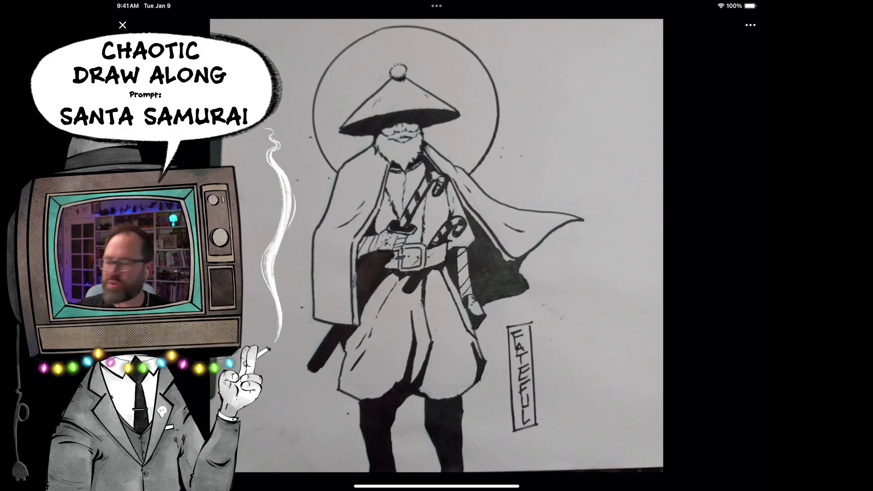
scroll(430, 253, down, 5)
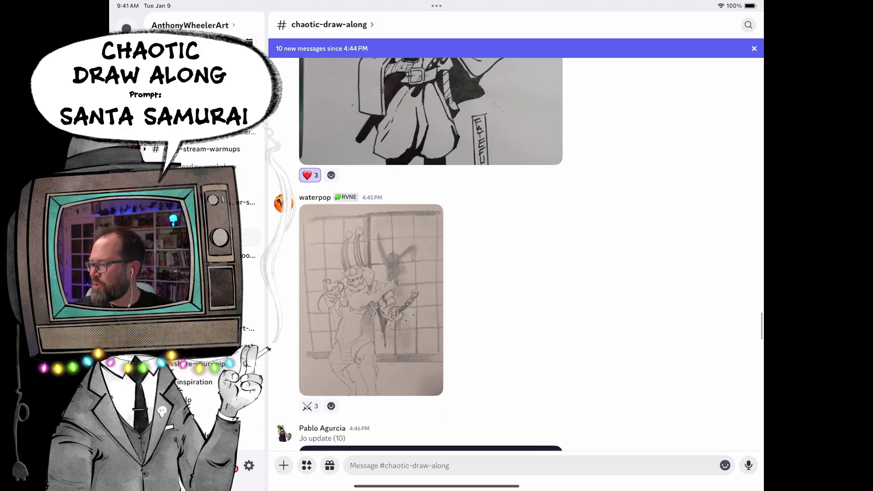
Inspect the pencil Santa sketch before the window grid full-size and return to the channel.
click(373, 297)
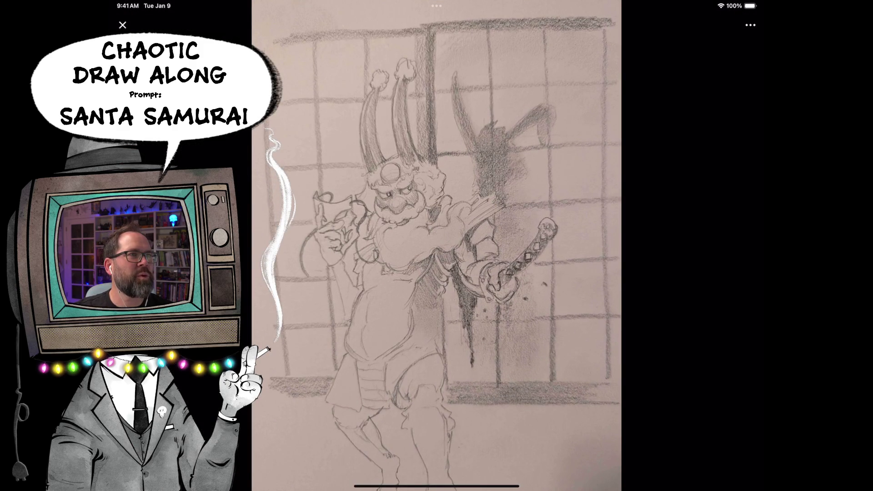
scroll(519, 246, up, 3)
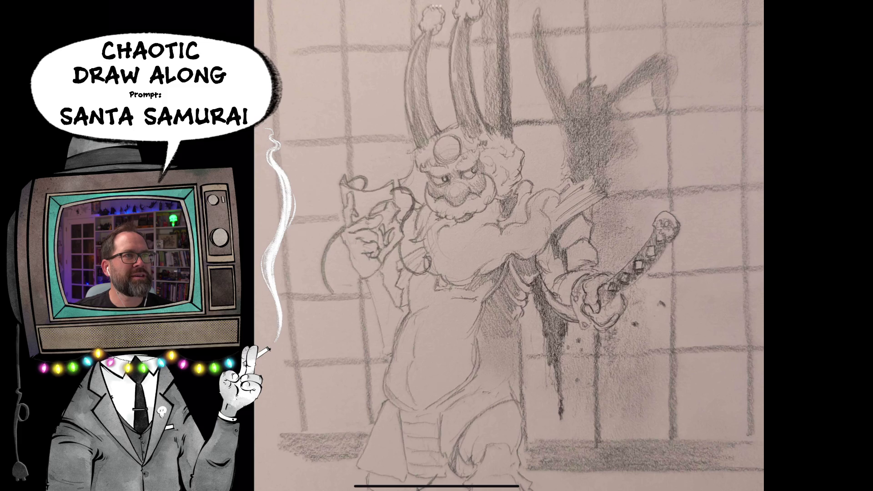
scroll(509, 245, down, 3)
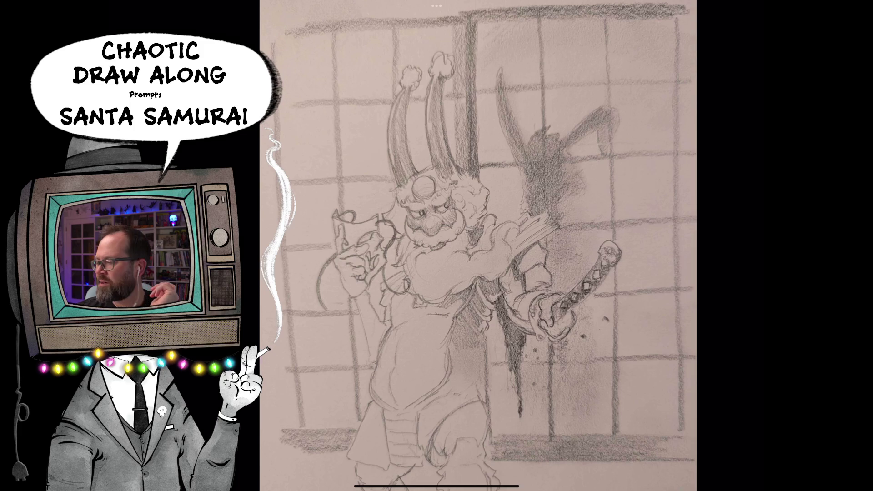
scroll(436, 272, up, 5)
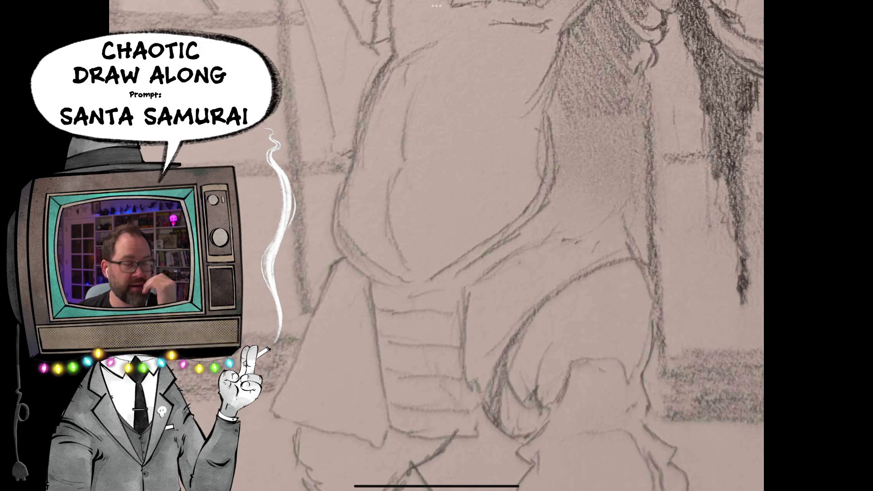
scroll(437, 246, down, 5)
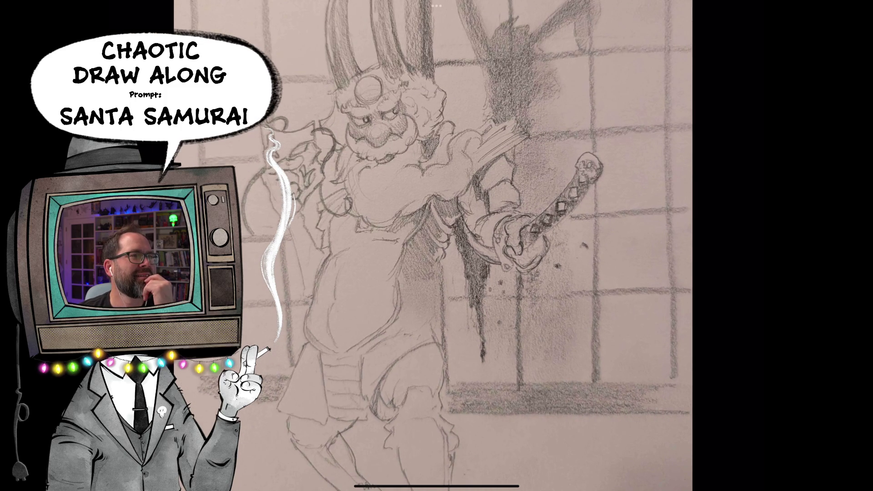
scroll(437, 246, down, 3)
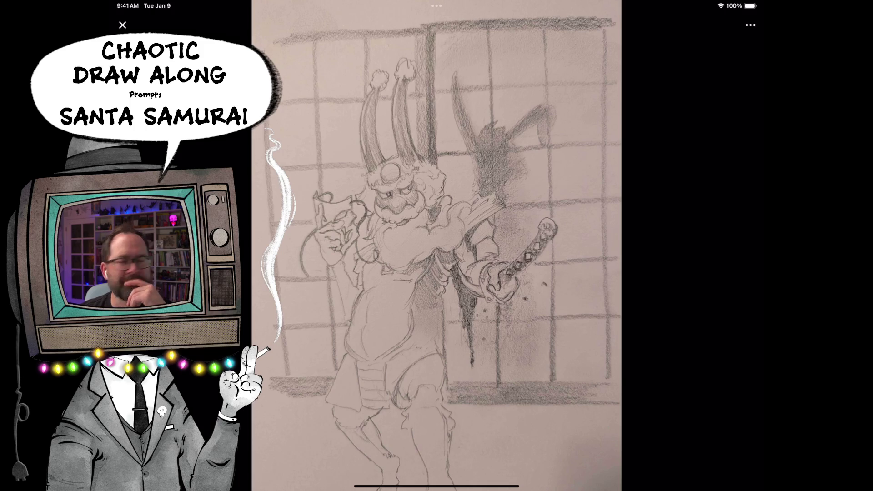
key(Escape)
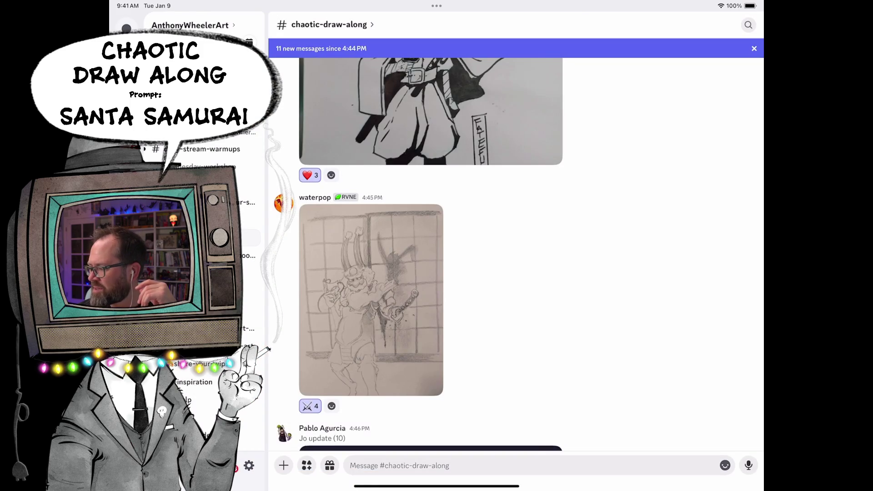
scroll(519, 255, down, 5)
View the next Santa drawing, then the antlered candy-cane samurai sketch full-screen.
click(431, 355)
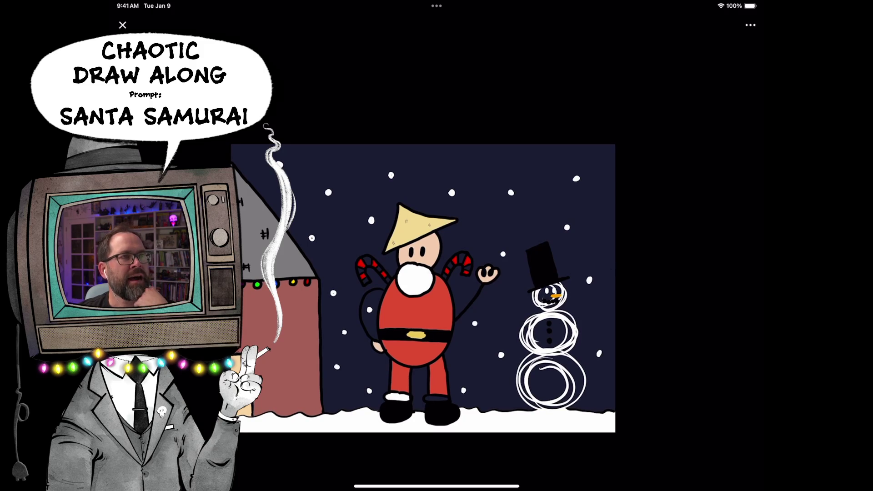
scroll(356, 340, up, 5)
scroll(436, 245, up, 5)
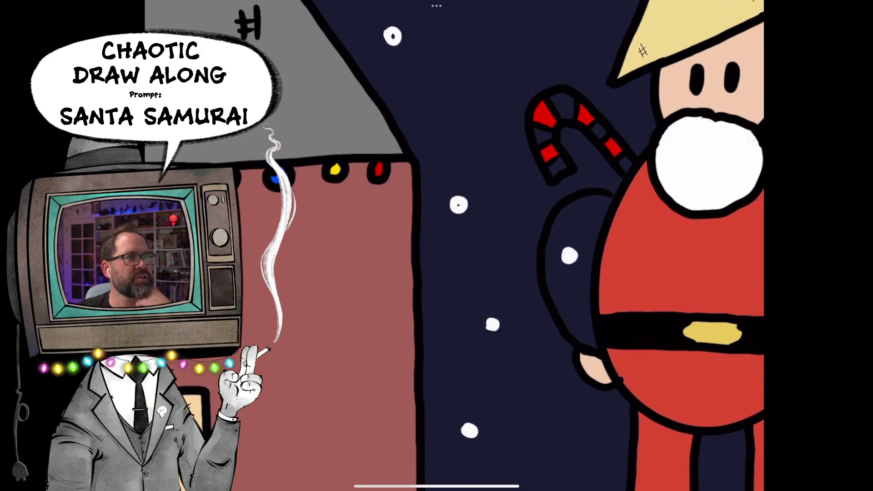
scroll(437, 246, right, 2)
scroll(587, 246, down, 3)
scroll(587, 245, down, 2)
scroll(586, 246, up, 1)
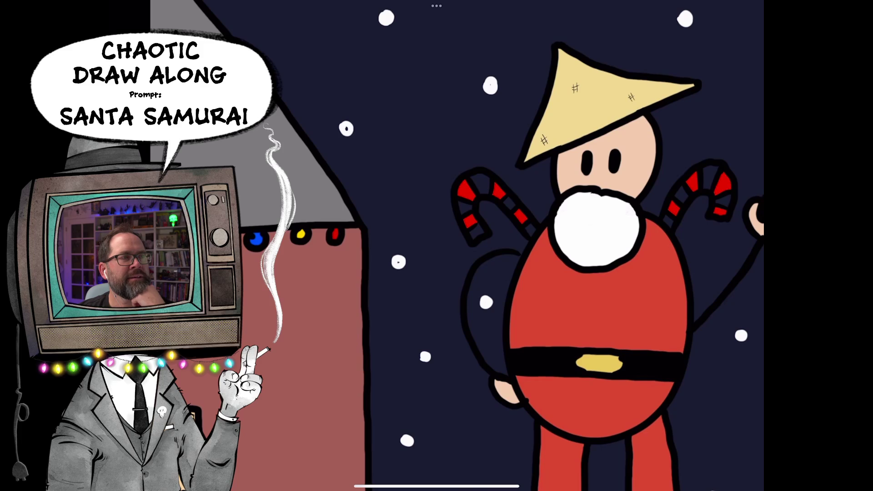
scroll(437, 245, down, 5)
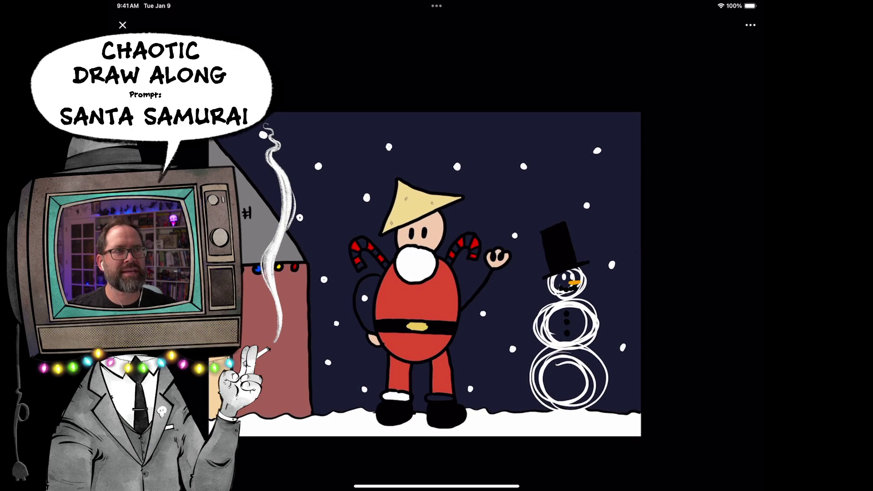
scroll(518, 245, up, 5)
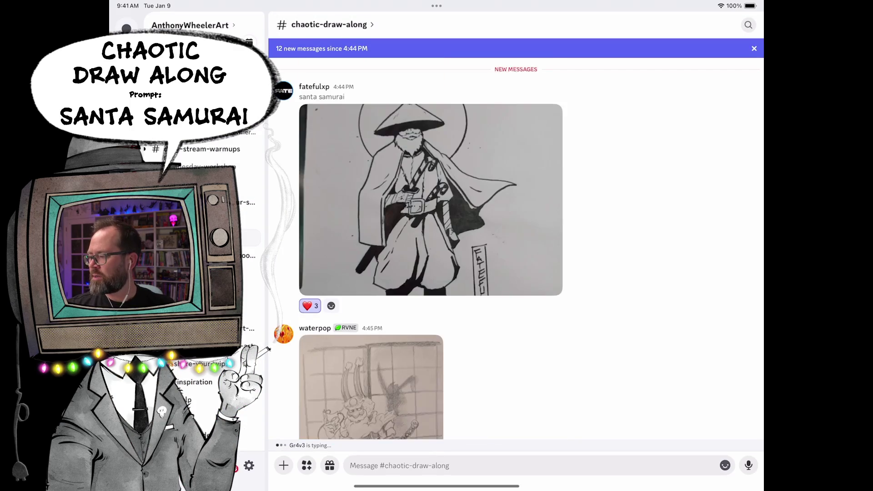
scroll(518, 246, down, 5)
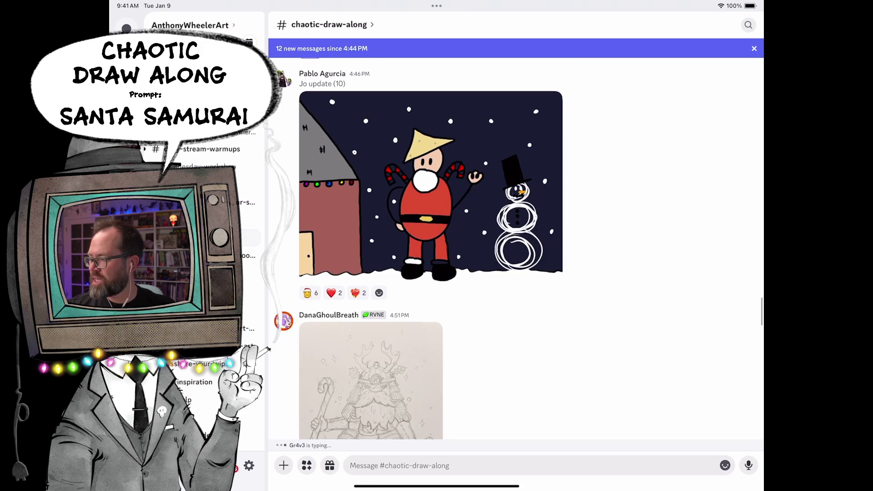
scroll(519, 249, down, 2)
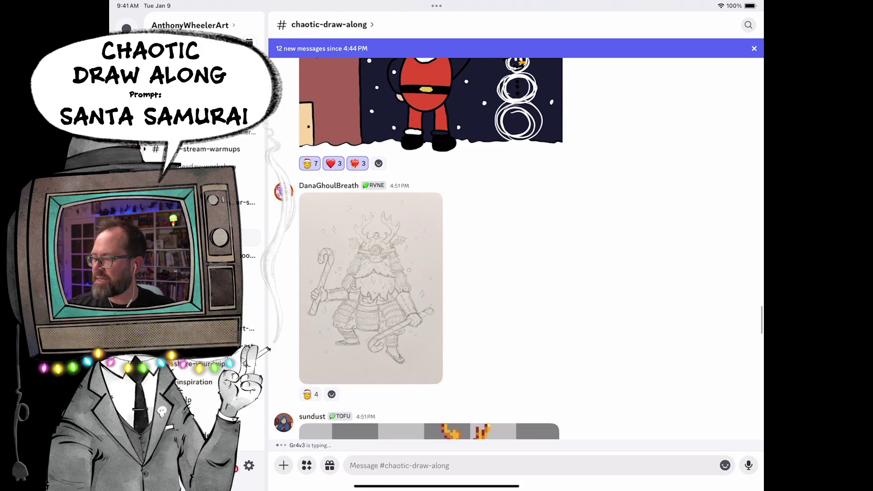
click(371, 288)
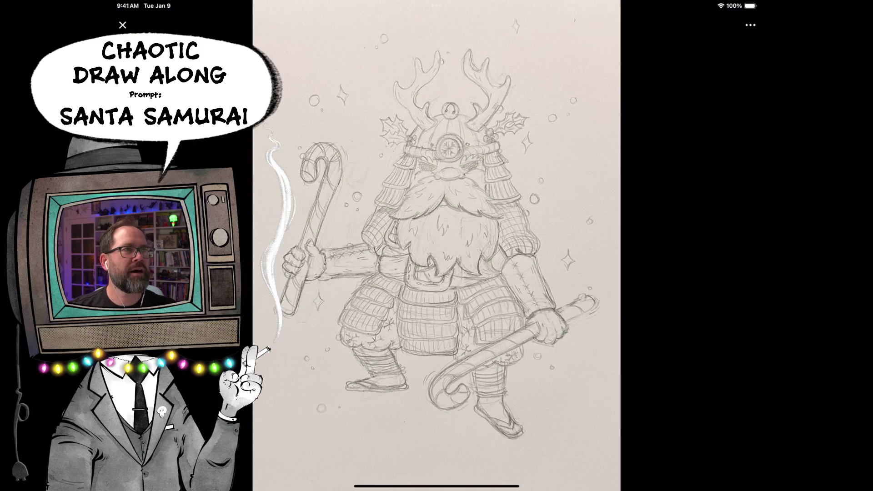
scroll(437, 245, up, 2)
scroll(436, 245, up, 2)
scroll(437, 245, up, 1)
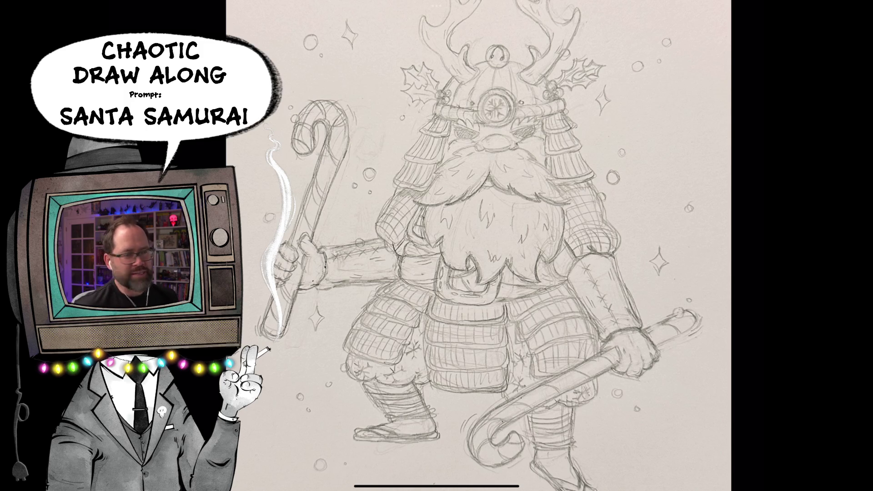
scroll(477, 246, up, 5)
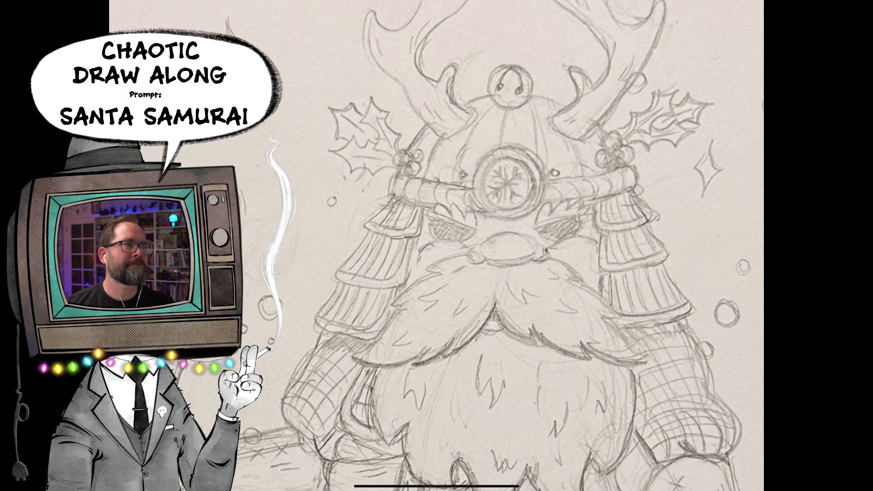
drag(508, 181, 478, 188)
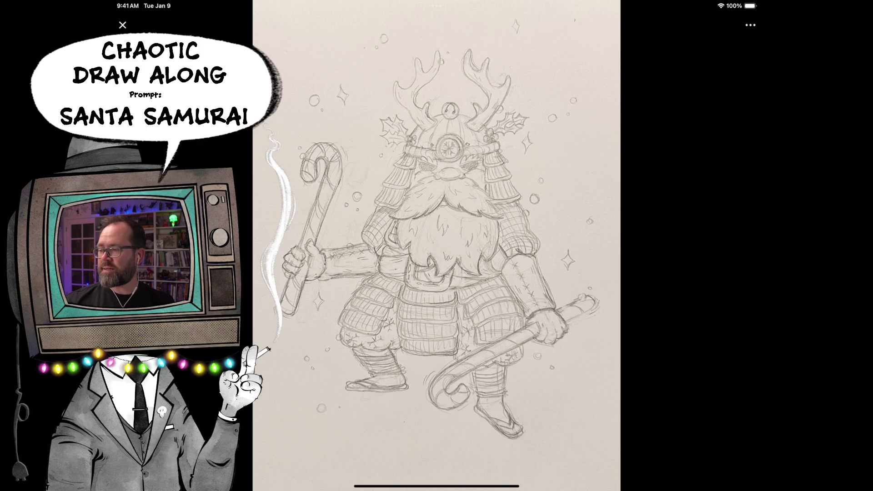
scroll(478, 246, up, 5)
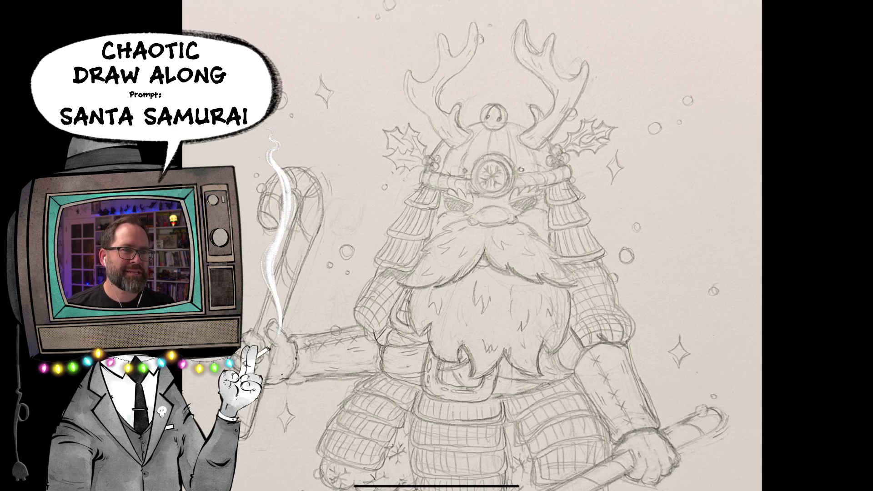
scroll(436, 246, down, 5)
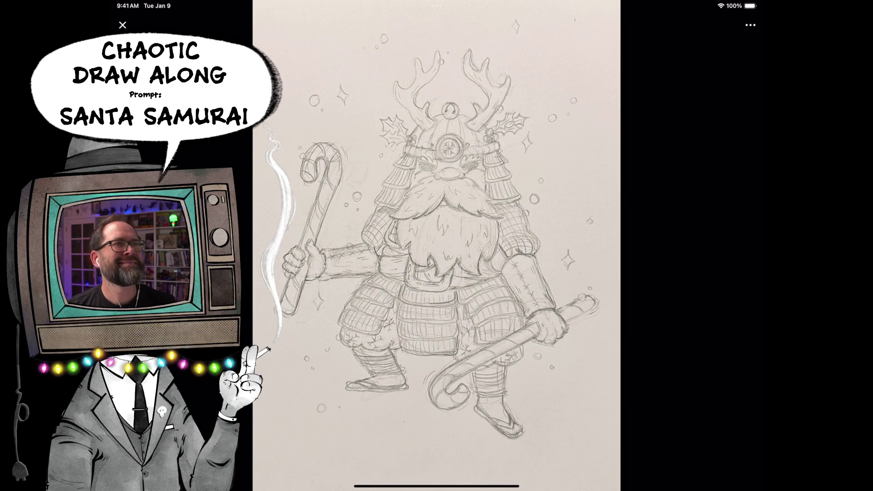
click(123, 24)
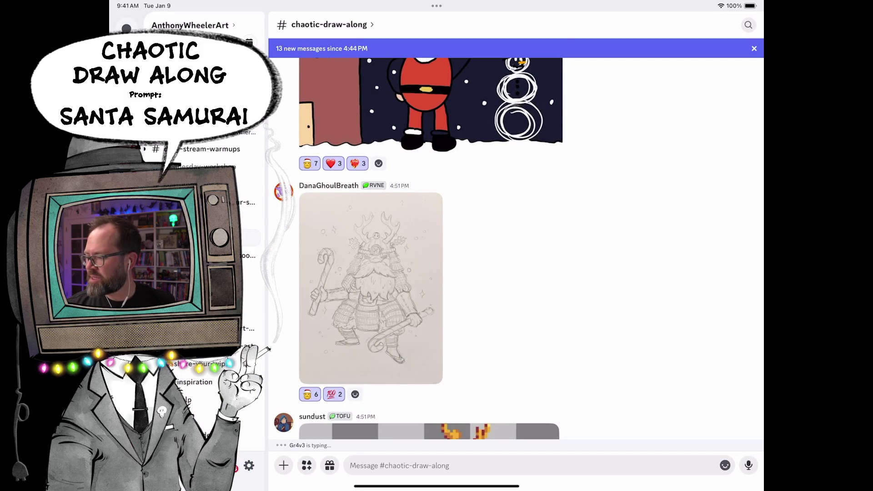
scroll(516, 250, down, 3)
View the pixel-art antlered Santa samurai full-screen and swipe it closed to return to chat.
click(430, 326)
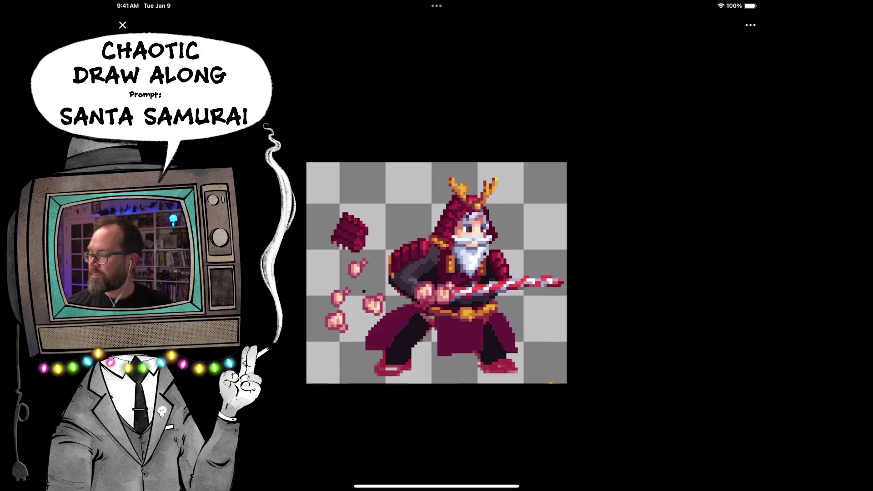
drag(436, 246, 430, 328)
scroll(430, 249, down, 3)
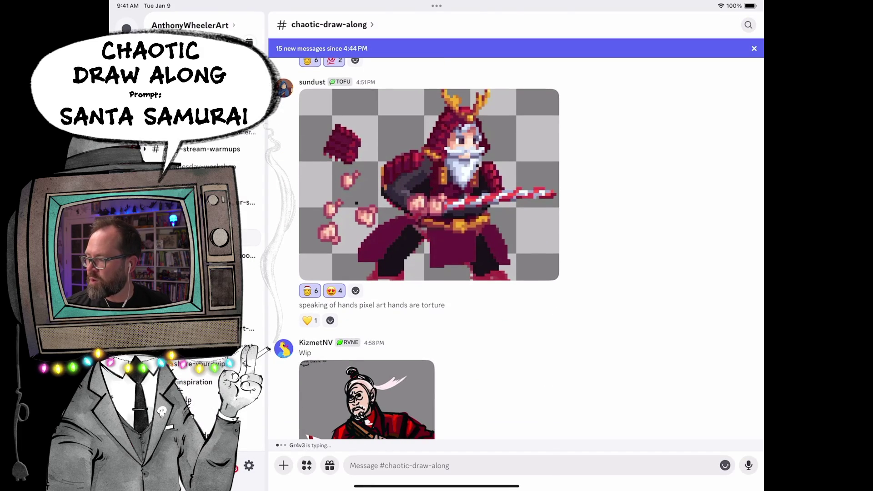
scroll(429, 249, down, 3)
click(365, 280)
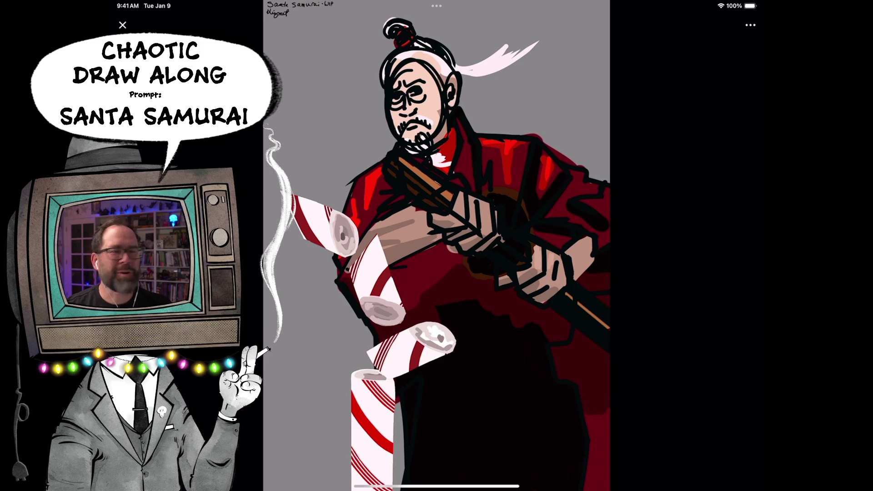
key(super+Tab)
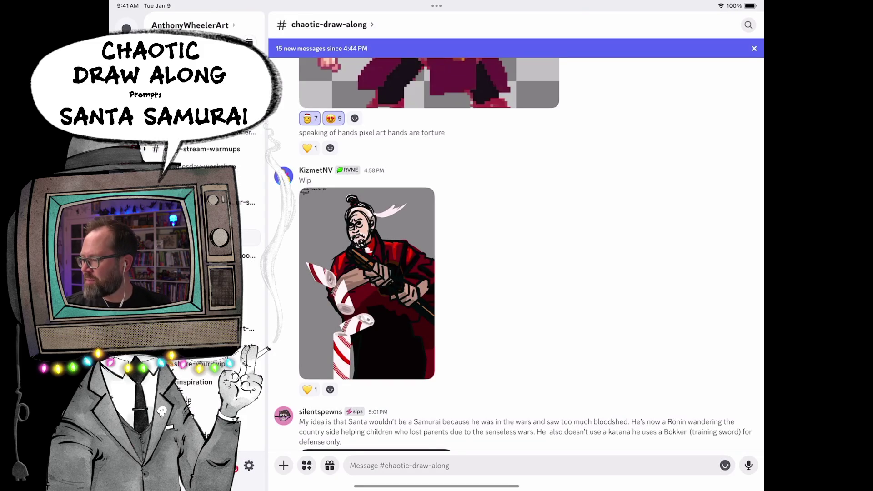
scroll(518, 253, down, 3)
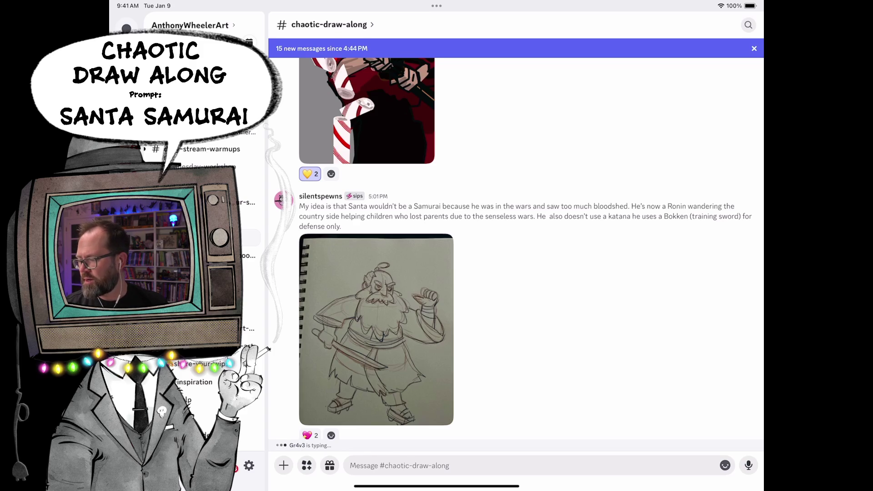
View the pencil Ronin Santa sketch with its wooden sword full-screen.
click(376, 329)
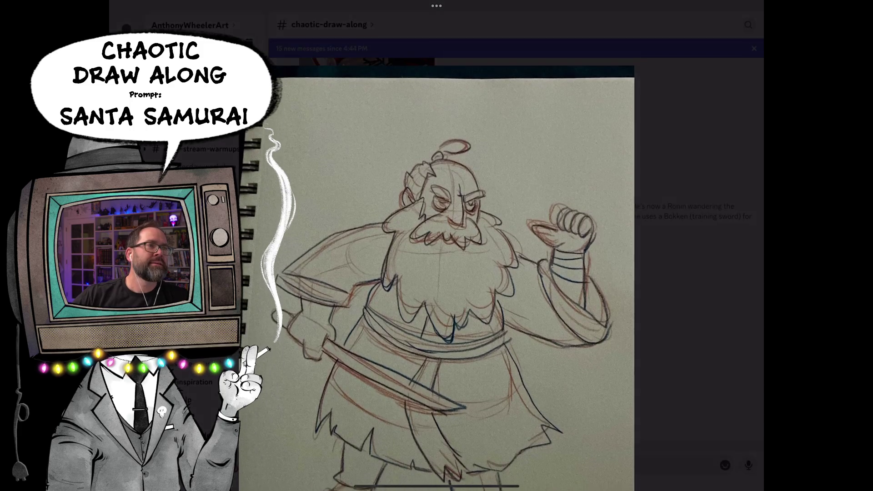
scroll(519, 245, up, 2)
scroll(519, 246, up, 2)
scroll(519, 246, up, 2)
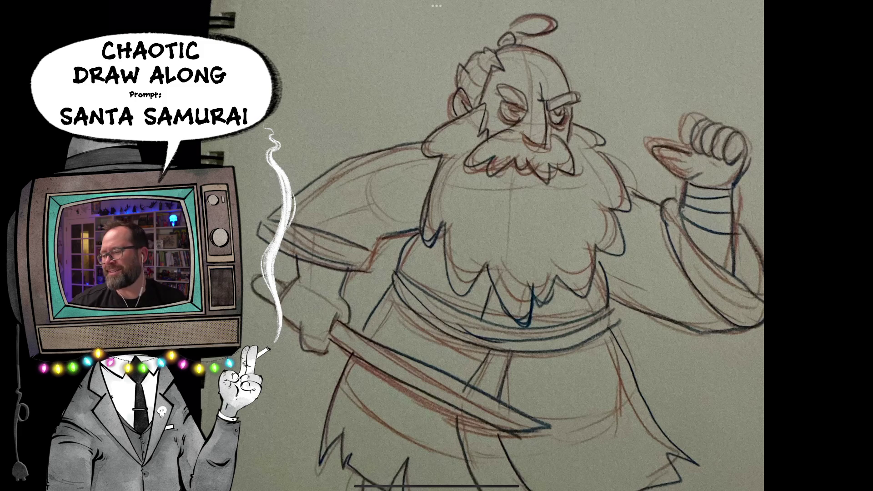
scroll(485, 246, down, 3)
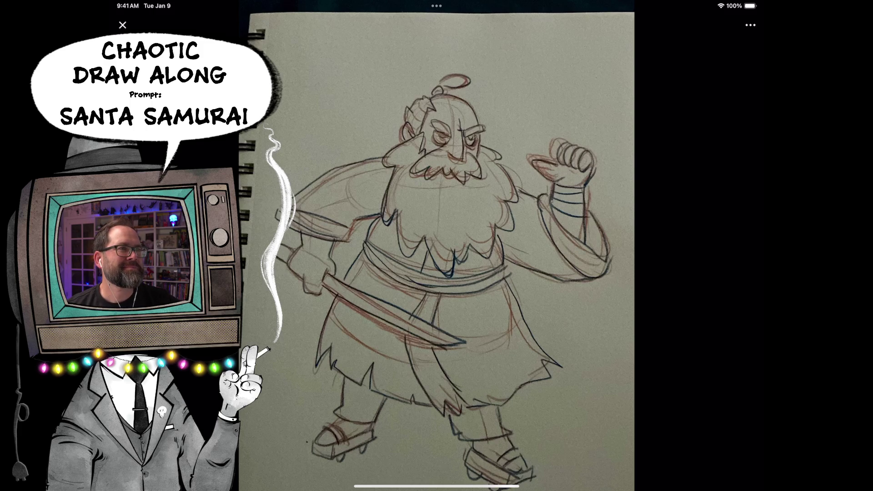
scroll(437, 355, up, 5)
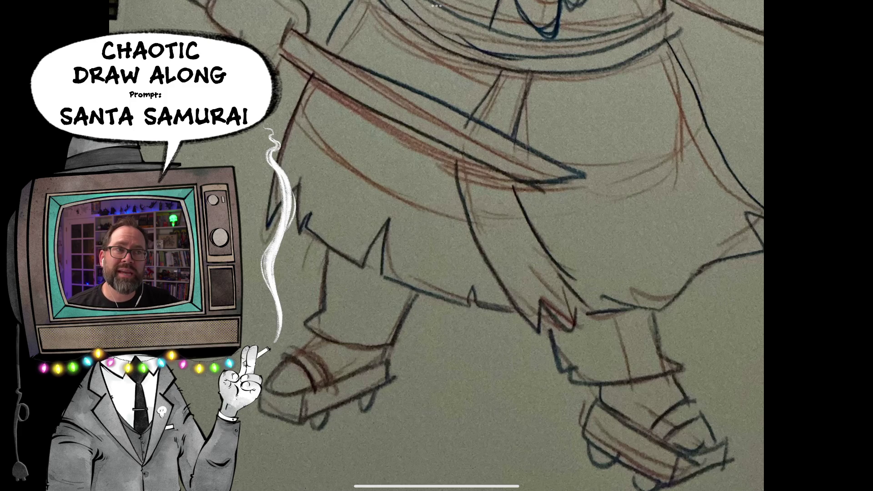
scroll(436, 245, down, 5)
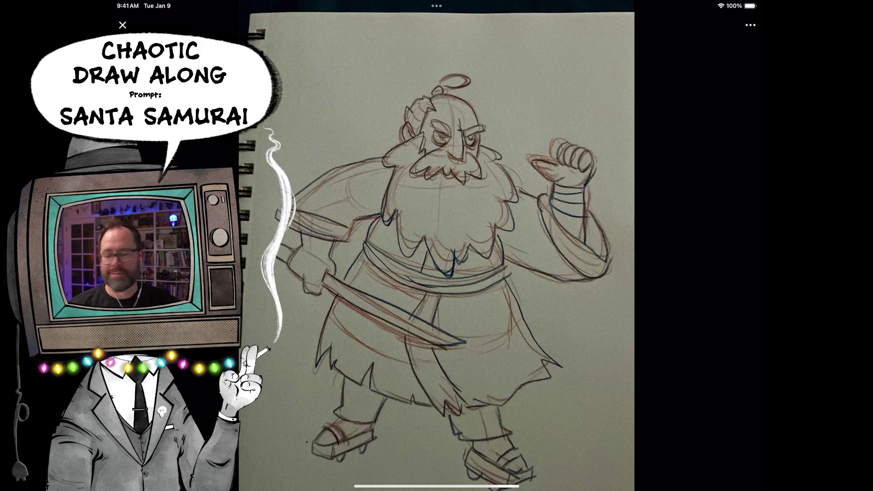
Close the bearded Santa samurai sketch and view the sword-swinging slipper Santa sketch full-screen.
key(Escape)
scroll(511, 273, down, 3)
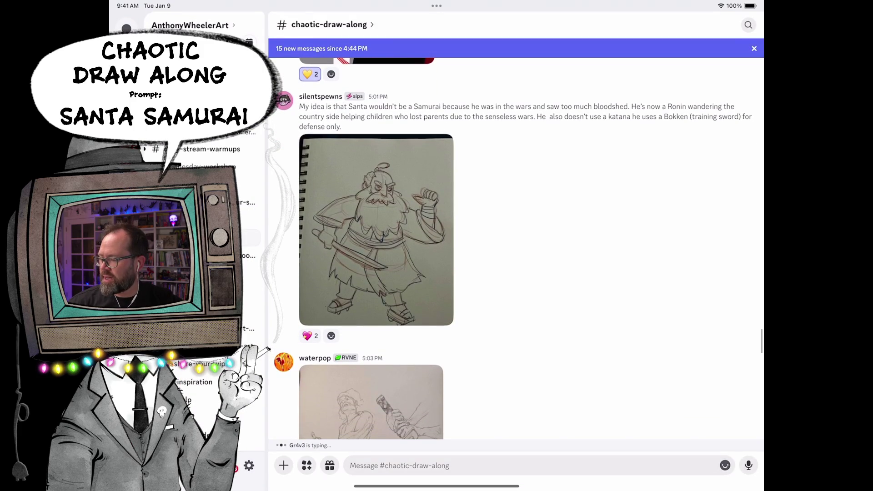
scroll(512, 273, down, 3)
click(371, 272)
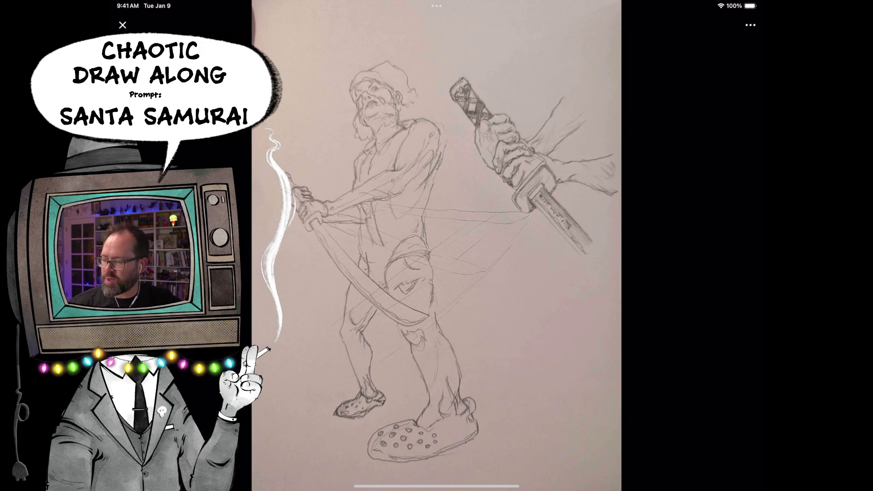
scroll(341, 205, up, 5)
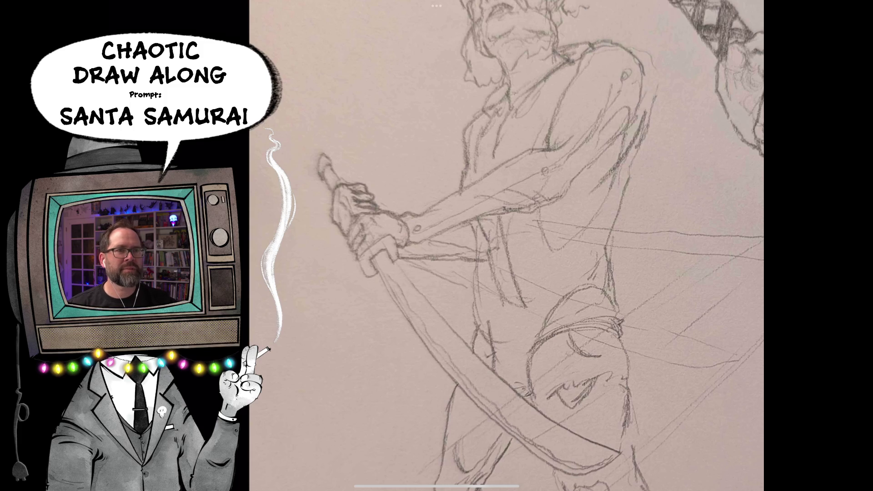
scroll(505, 245, down, 3)
scroll(505, 246, down, 2)
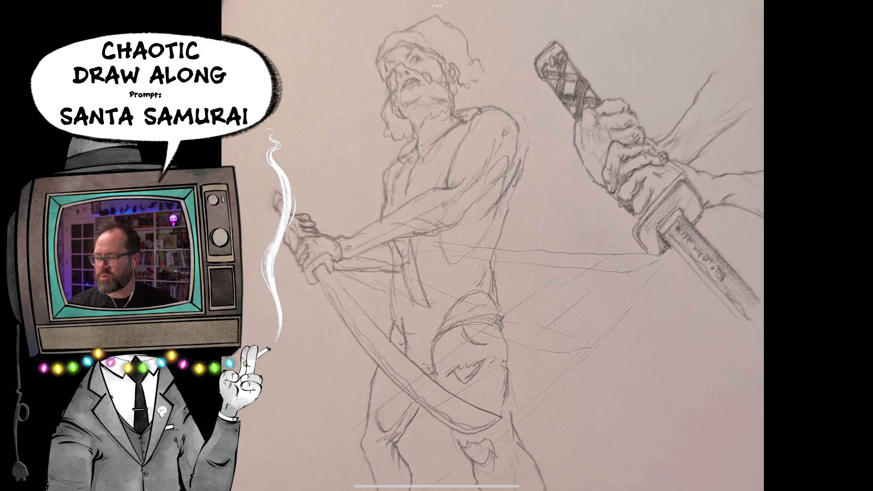
scroll(491, 246, up, 2)
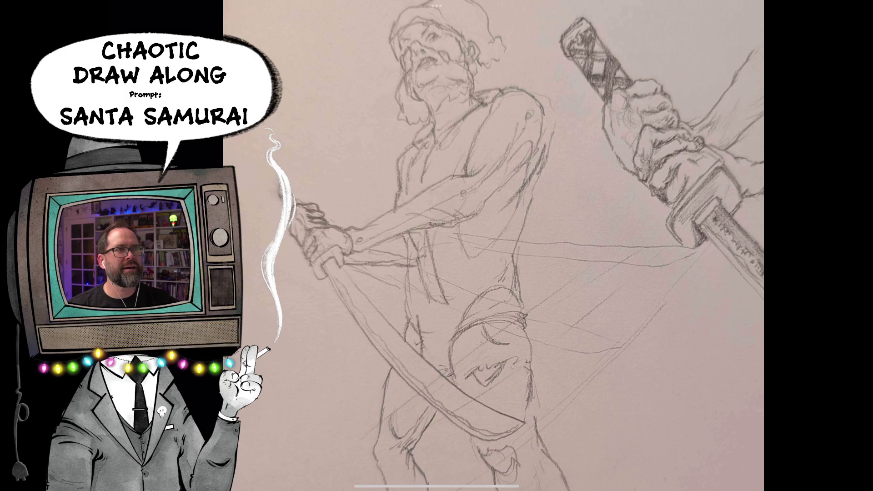
scroll(518, 246, up, 2)
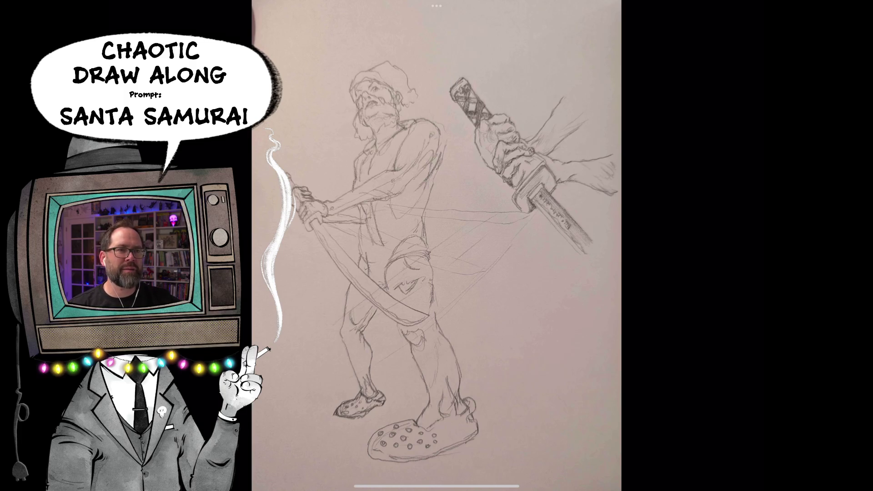
scroll(518, 178, up, 5)
scroll(519, 178, up, 2)
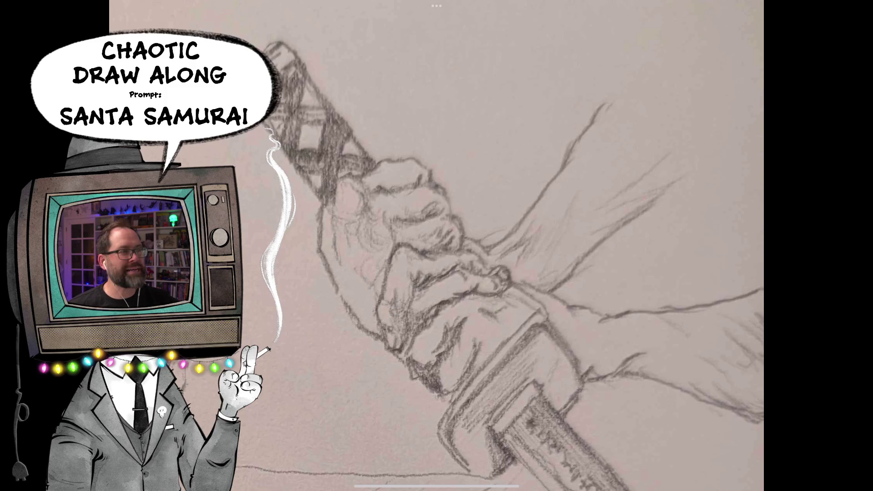
scroll(437, 246, down, 5)
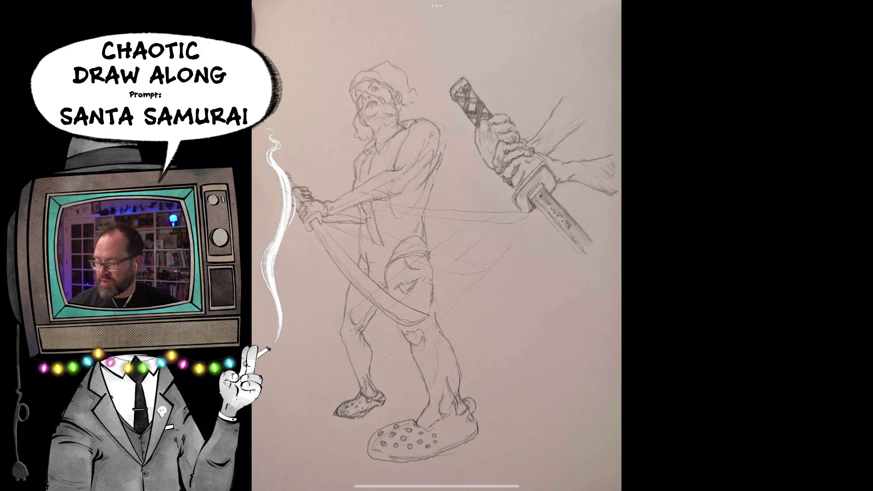
scroll(436, 273, down, 3)
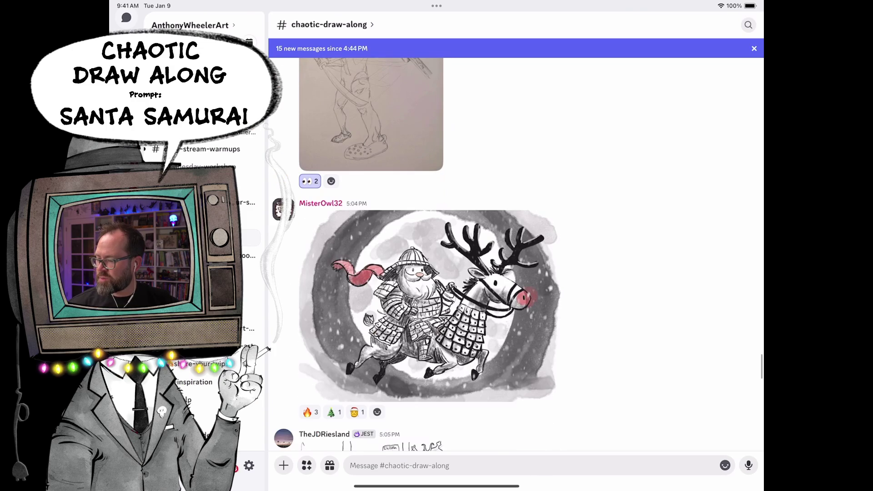
View the reindeer-riding Santa samurai, add fire, tree and angel reactions, then view 'Santa's Slay Ride'.
click(429, 304)
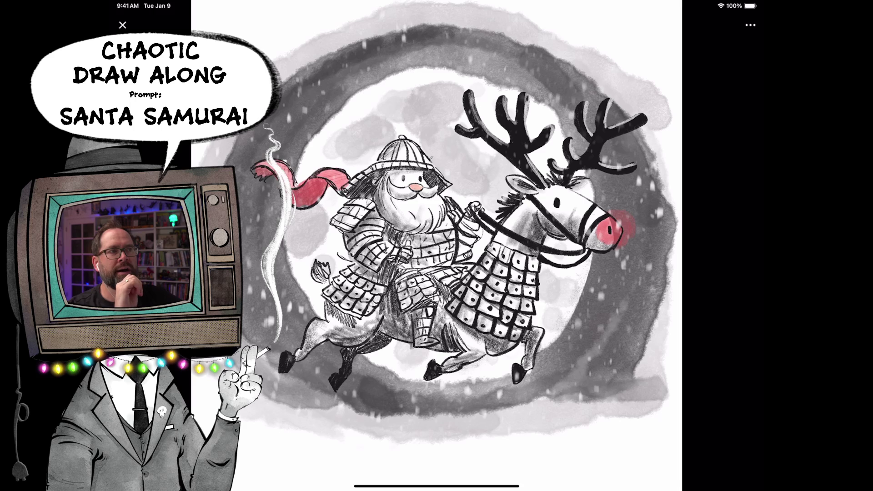
scroll(441, 191, up, 5)
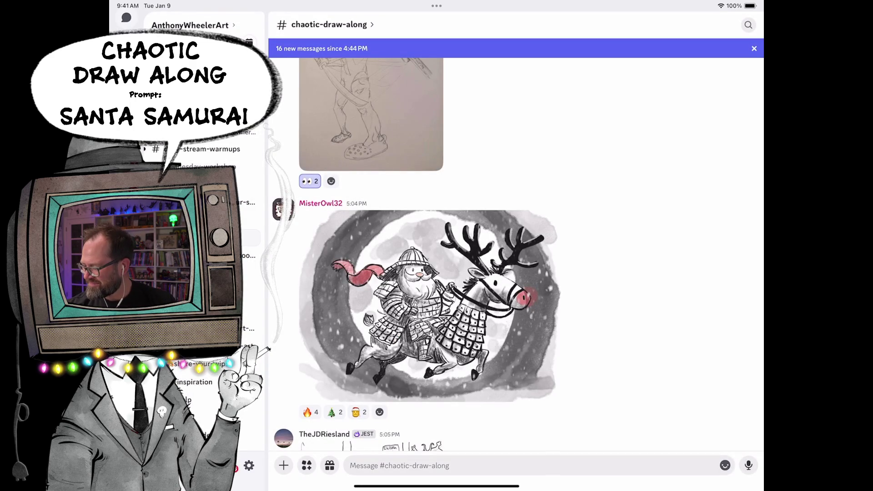
click(311, 412)
click(358, 412)
scroll(519, 272, down, 3)
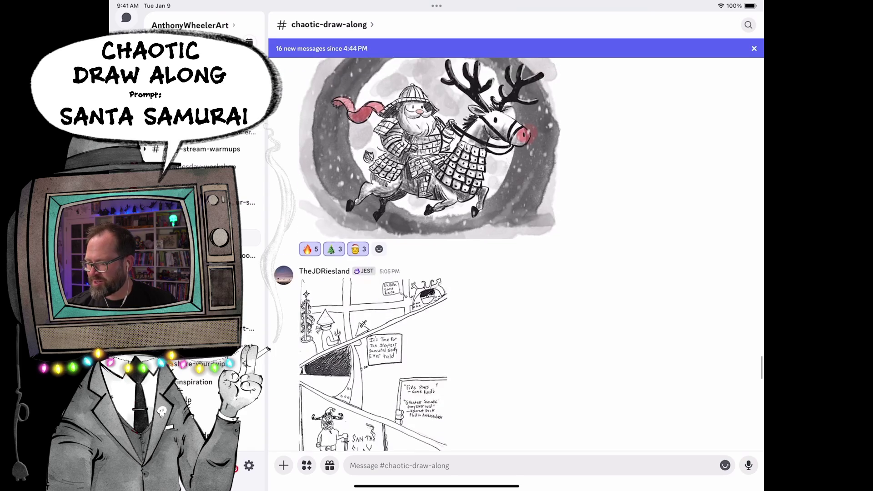
click(374, 335)
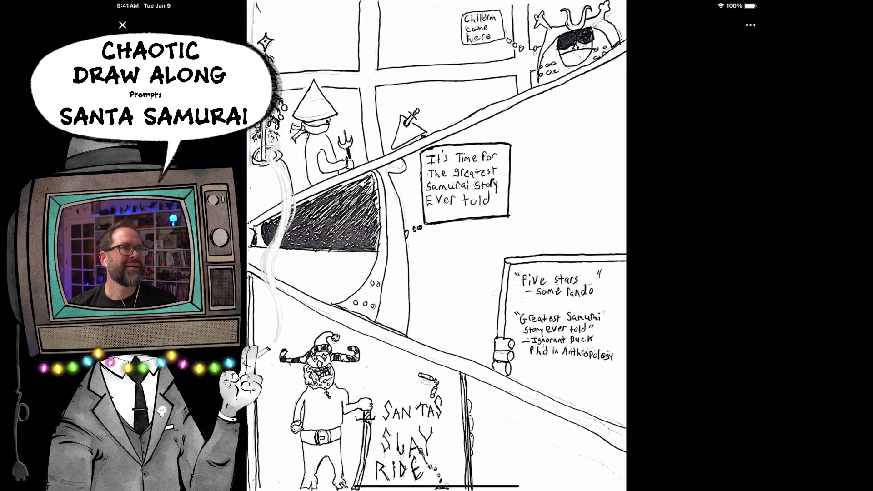
scroll(341, 68, up, 5)
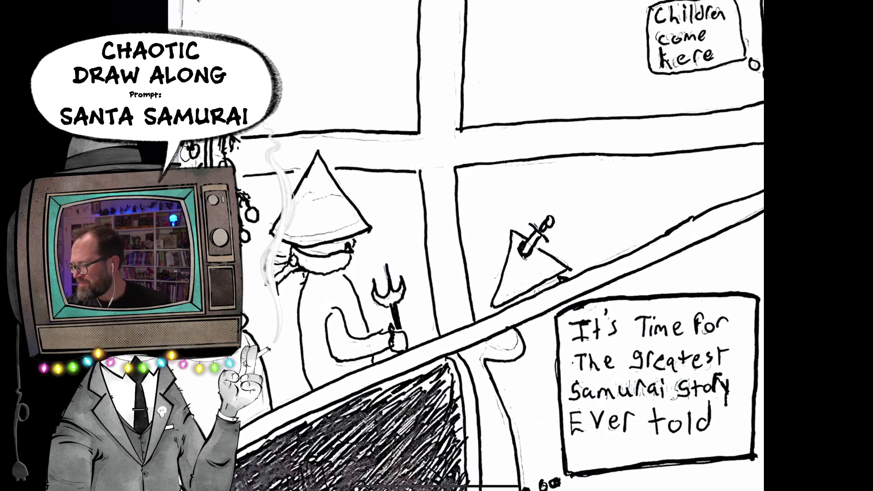
scroll(505, 246, up, 2)
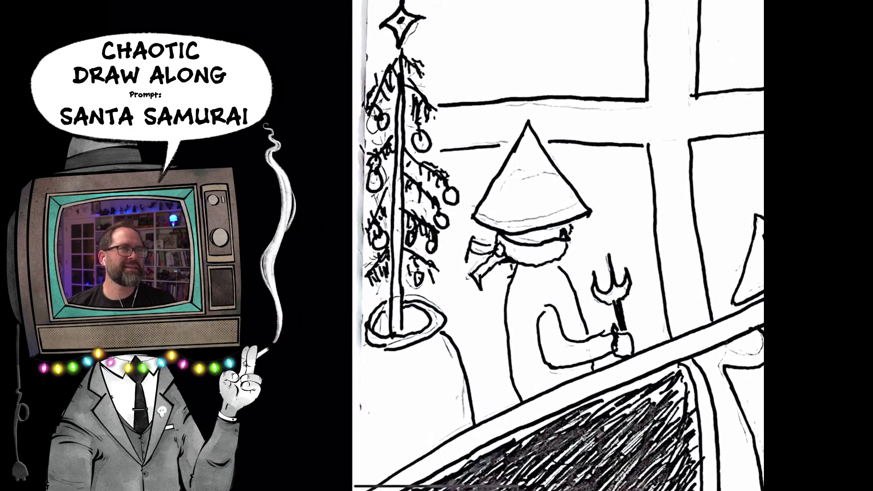
scroll(524, 245, down, 2)
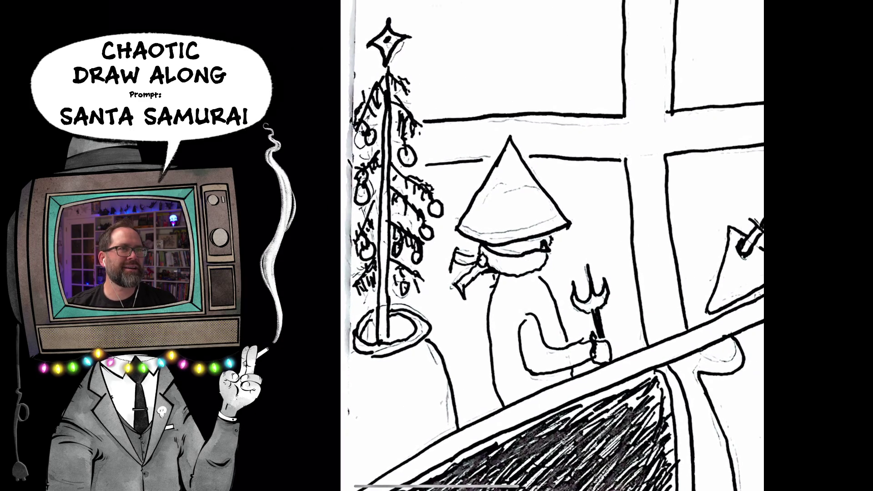
scroll(523, 246, down, 2)
scroll(514, 257, down, 2)
scroll(515, 256, down, 1)
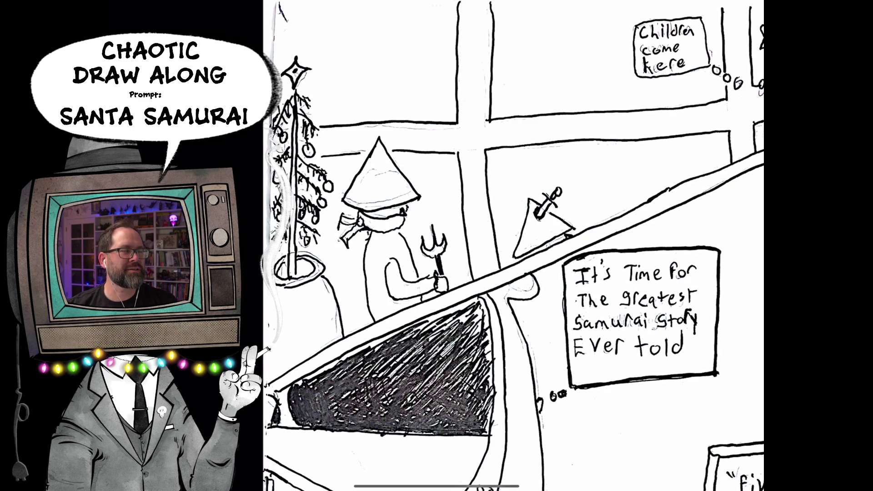
scroll(505, 246, down, 2)
scroll(505, 246, down, 1)
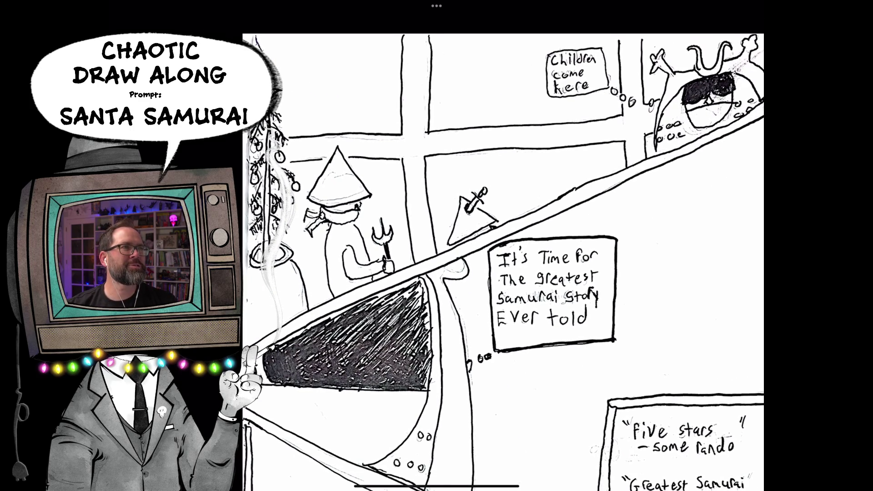
scroll(503, 245, down, 1)
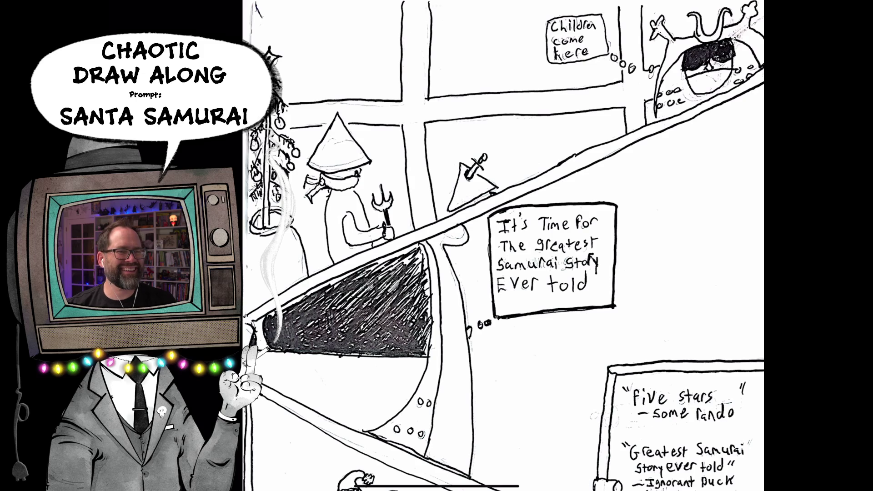
scroll(505, 245, down, 1)
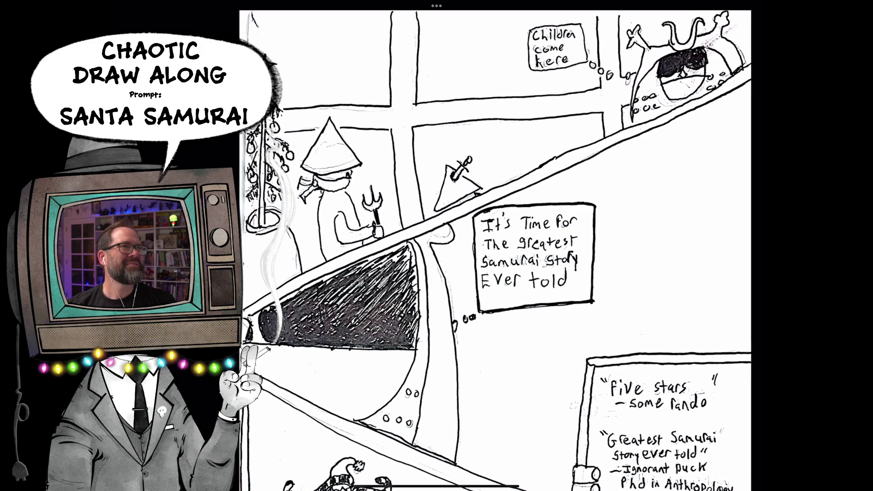
scroll(506, 246, up, 5)
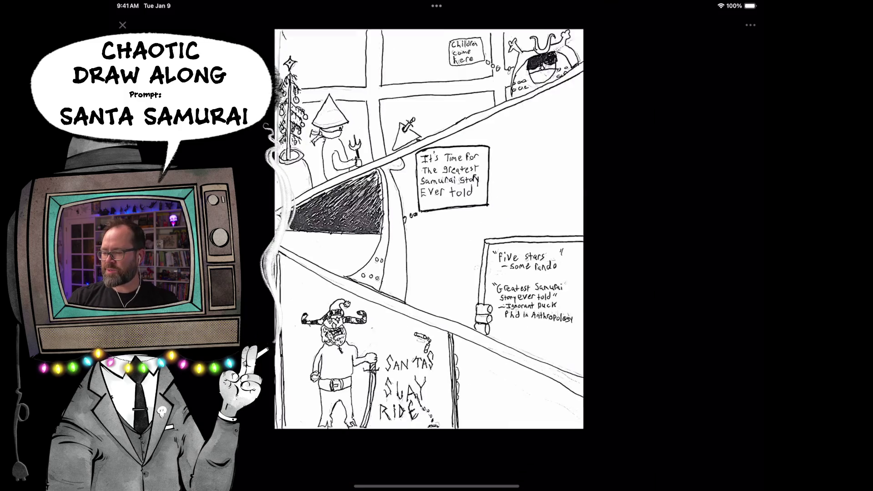
scroll(436, 245, up, 3)
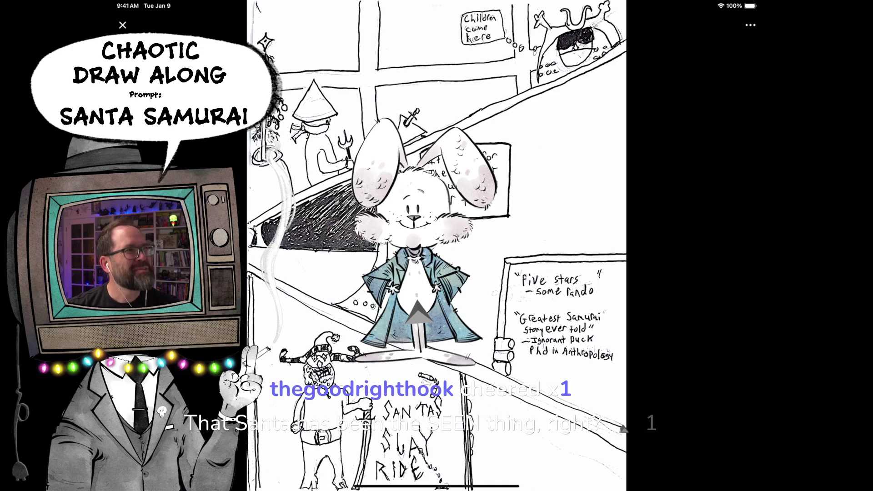
Enlarge the bunny figure in the street-scene drawing, then give the post a yellow-heart reaction.
drag(478, 327, 488, 341)
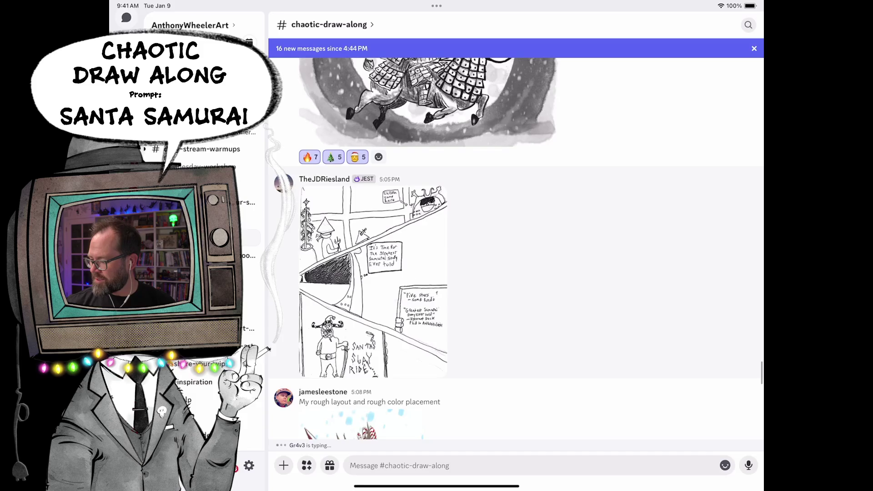
click(374, 321)
click(336, 217)
scroll(436, 273, down, 5)
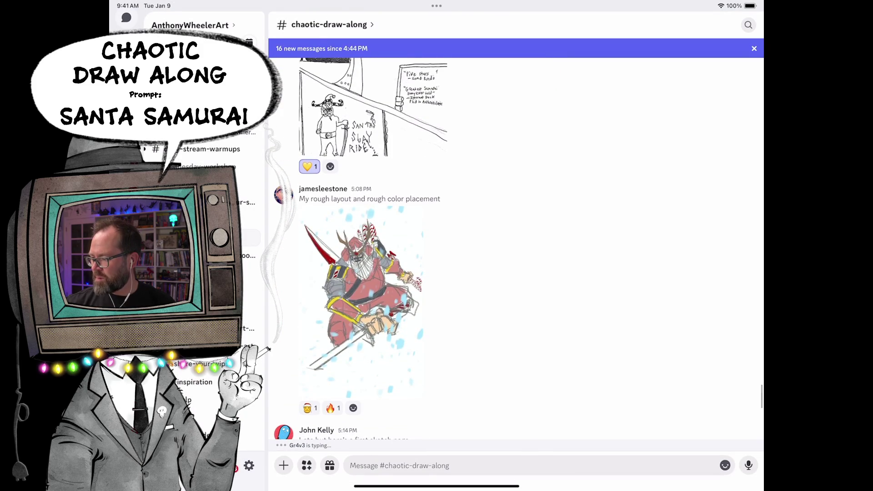
View the colored rough-layout Santa samurai full-screen, then the cookie-bellied character sketch page.
click(363, 298)
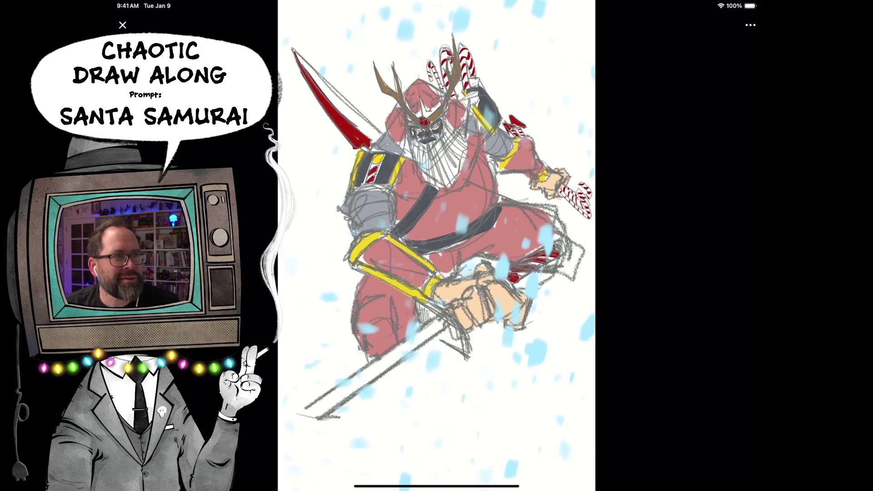
scroll(436, 245, up, 5)
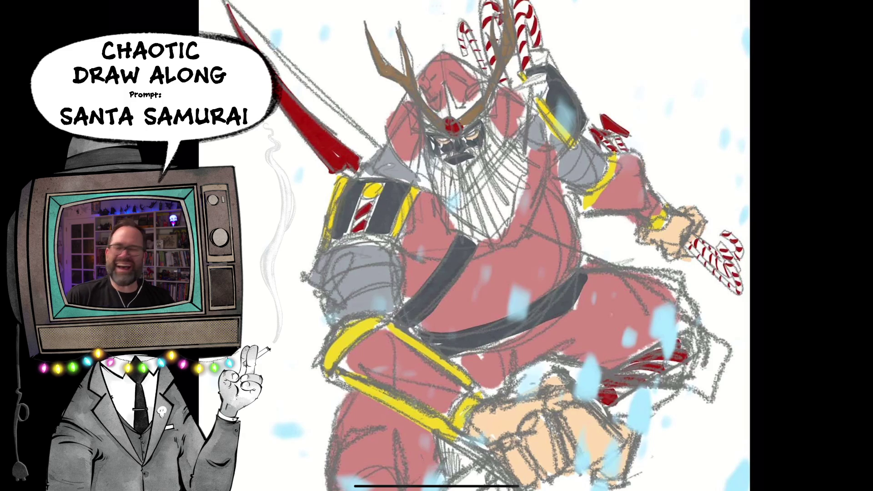
scroll(437, 246, down, 5)
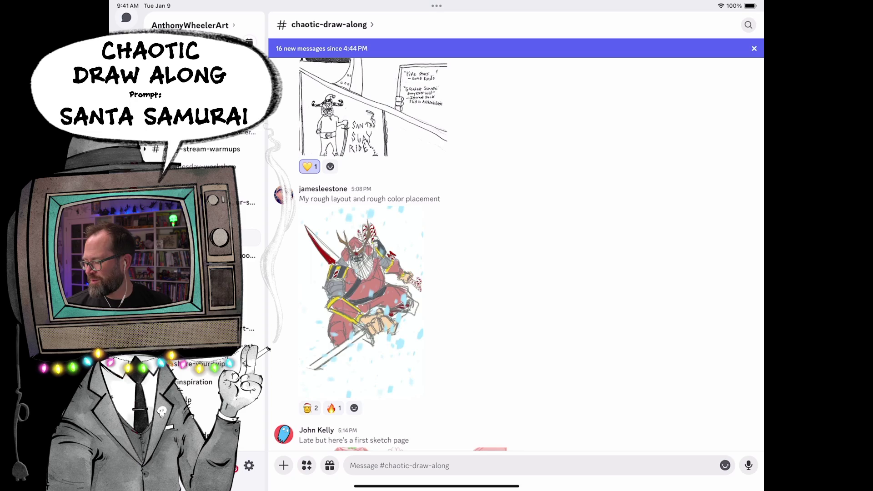
scroll(437, 252, down, 3)
scroll(436, 252, down, 3)
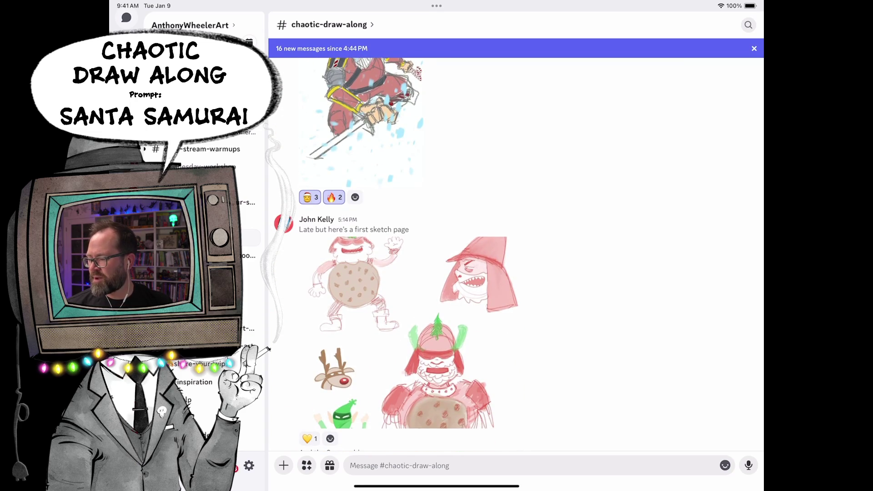
click(417, 334)
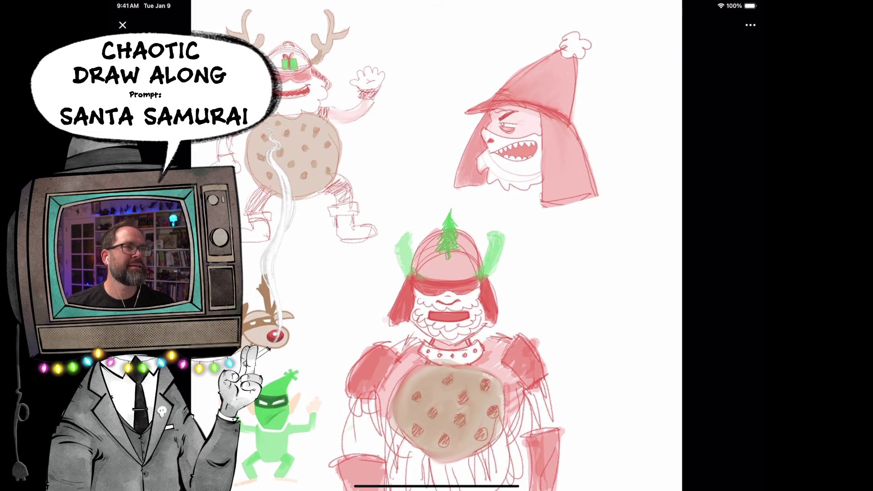
scroll(293, 156, up, 5)
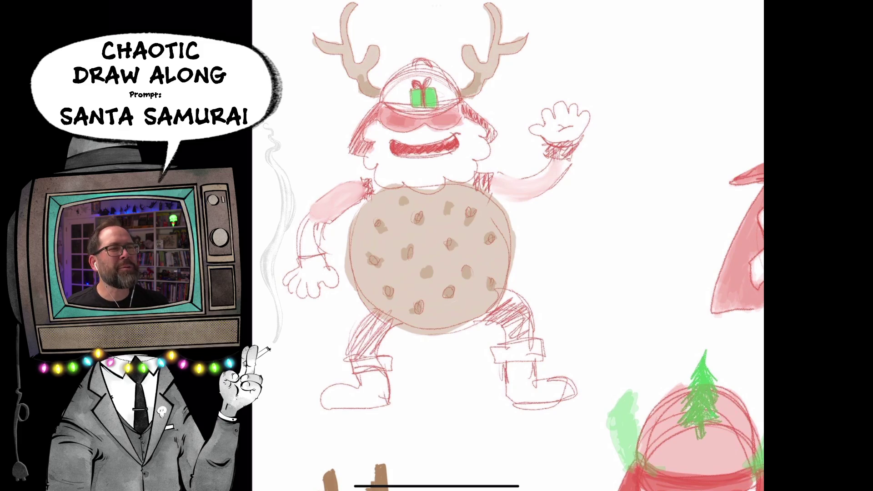
Pan to the red-hatted shark character, close the sketch page and add a yellow-heart reaction.
drag(737, 238, 478, 260)
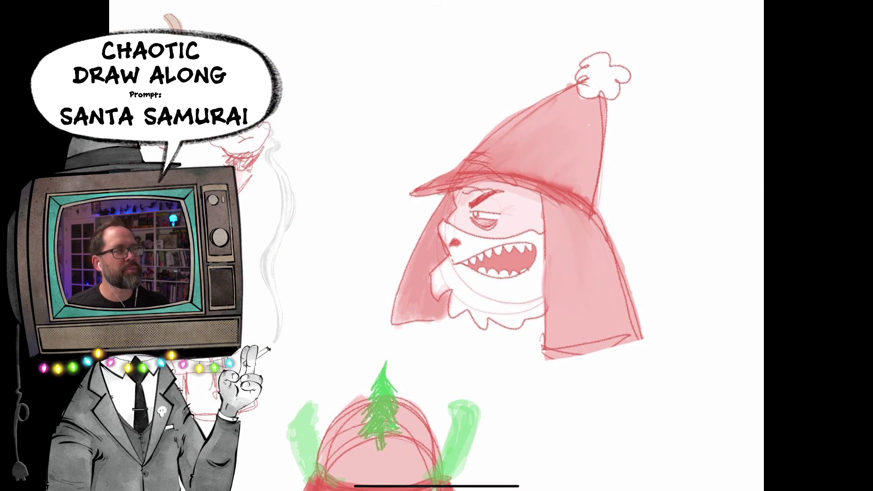
scroll(491, 260, up, 5)
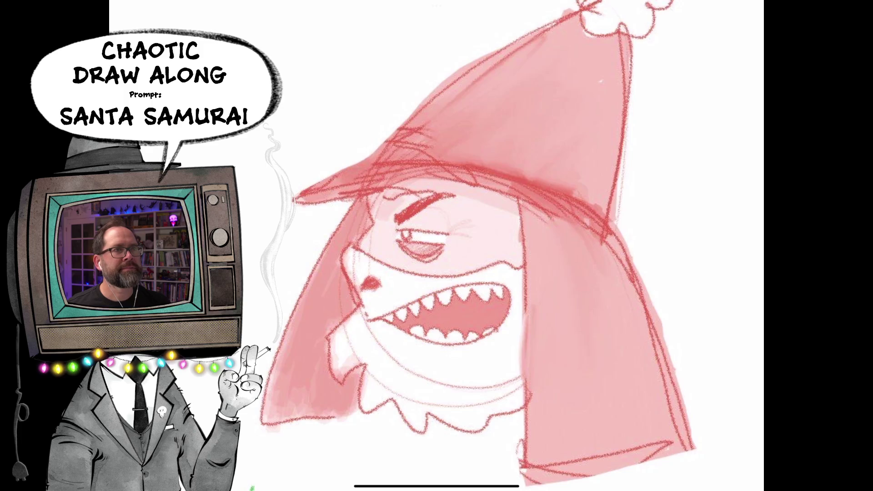
scroll(464, 245, down, 3)
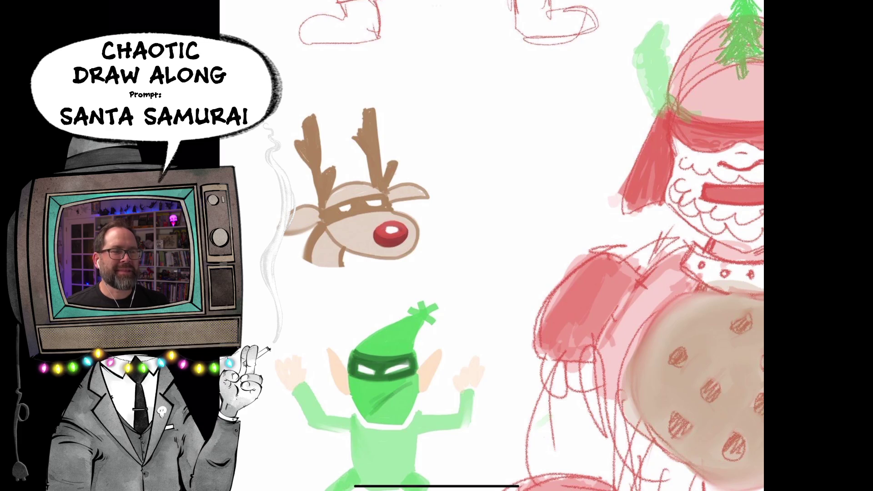
scroll(491, 246, down, 5)
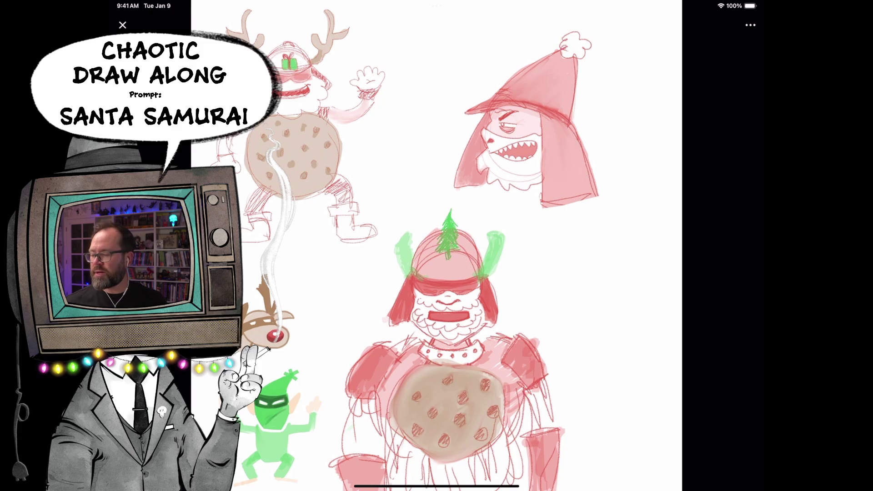
click(122, 24)
scroll(519, 253, down, 3)
click(311, 258)
scroll(519, 253, down, 2)
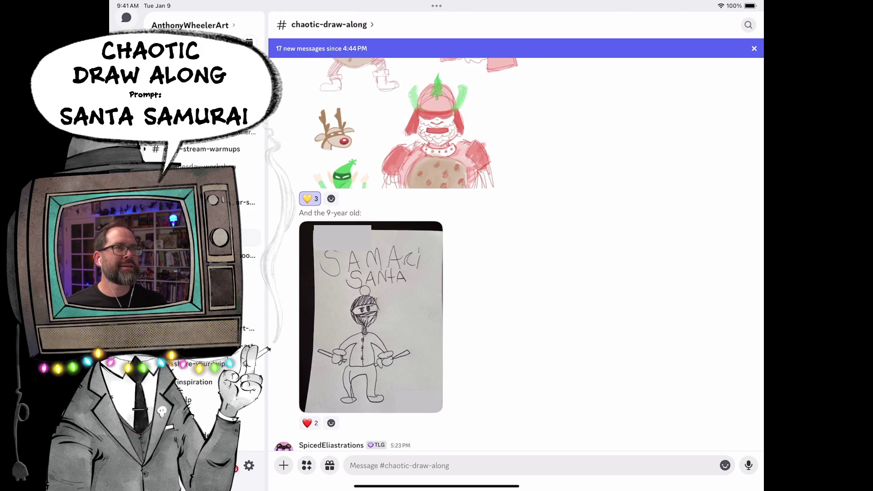
View the 9-year-old's pencil 'Samarai Santa' drawing full-screen in the image viewer.
click(370, 316)
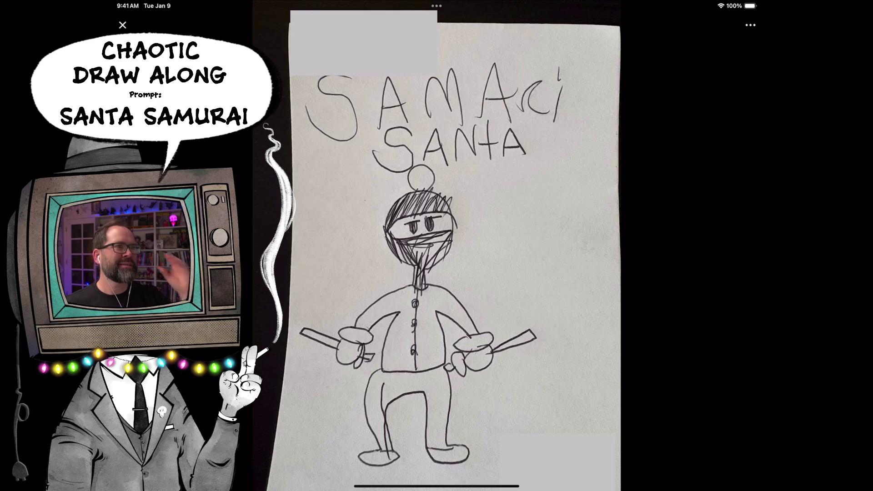
scroll(451, 246, up, 3)
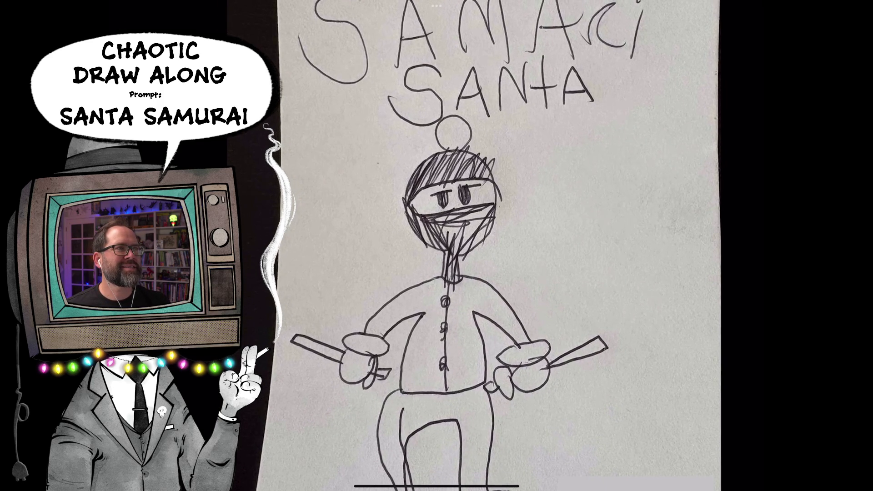
scroll(491, 246, down, 1)
scroll(478, 246, down, 1)
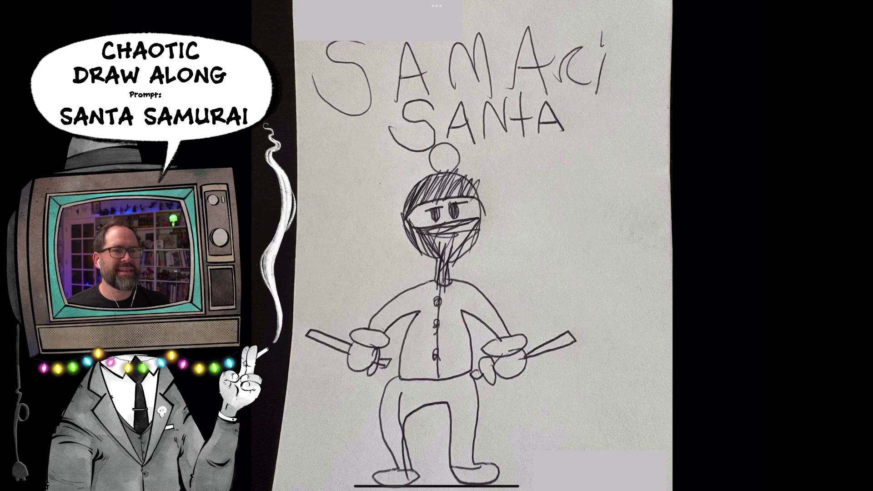
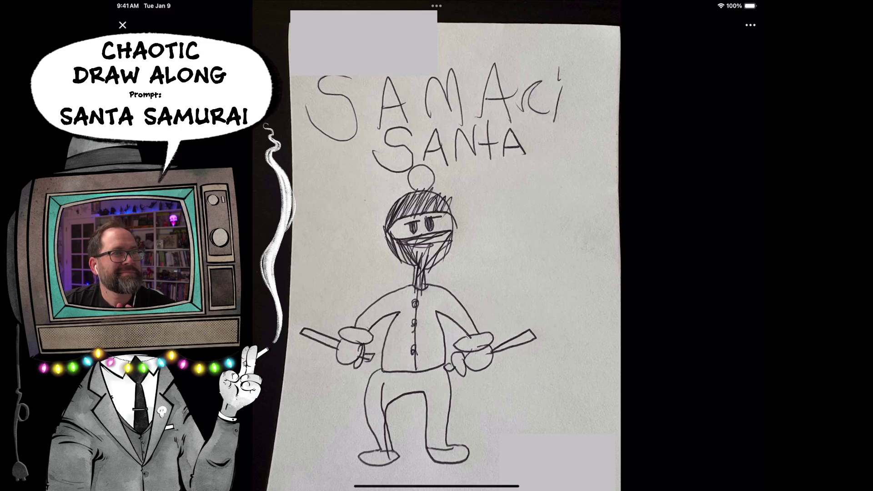
Heart-react the 9-year-old's SAMACI SANTA drawing and view the samurai Santa artwork full-screen.
click(122, 25)
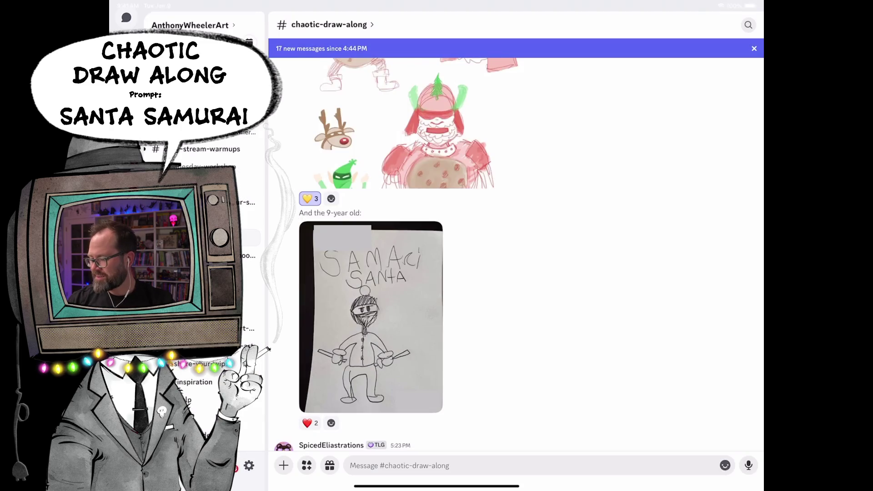
scroll(431, 255, down, 5)
click(309, 251)
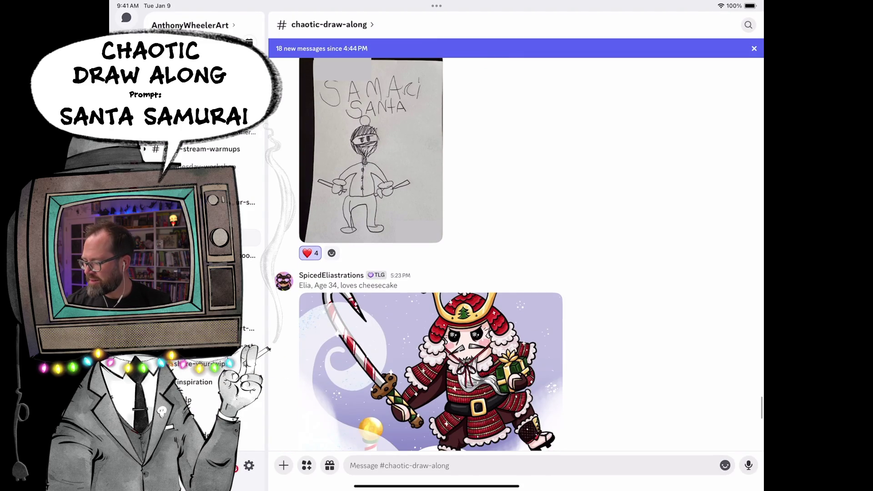
scroll(431, 254, down, 1)
scroll(431, 254, down, 1)
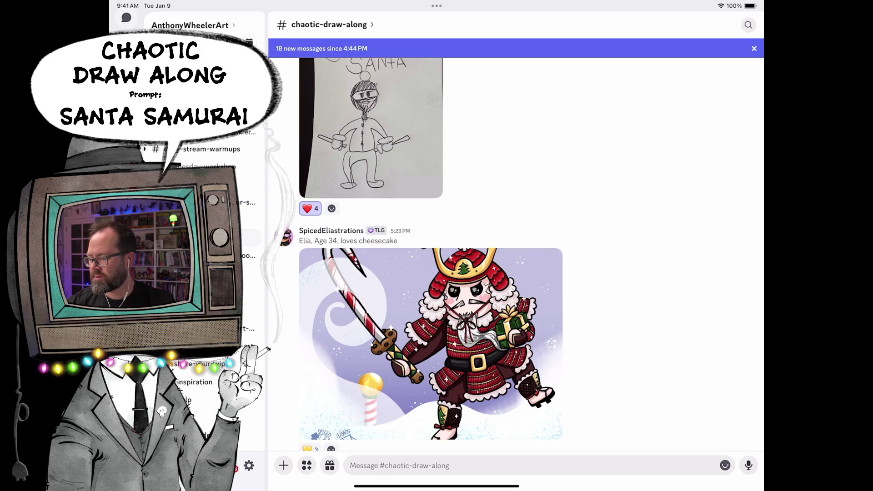
click(431, 343)
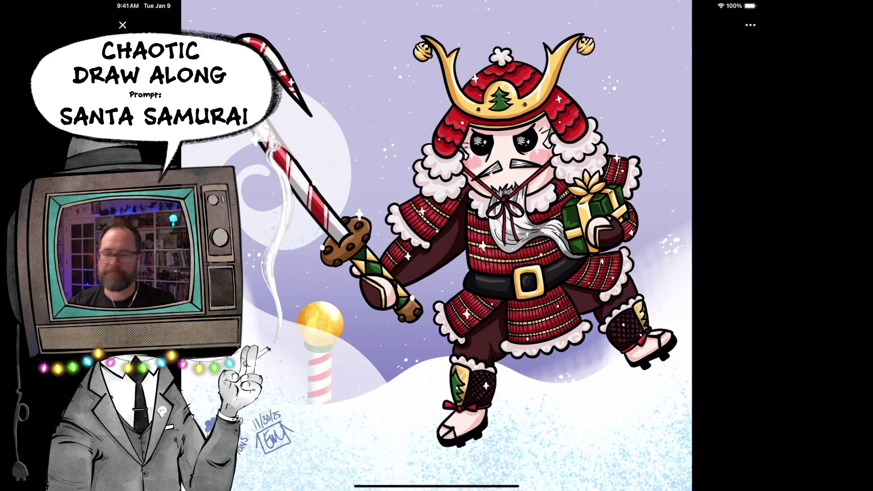
scroll(437, 246, up, 3)
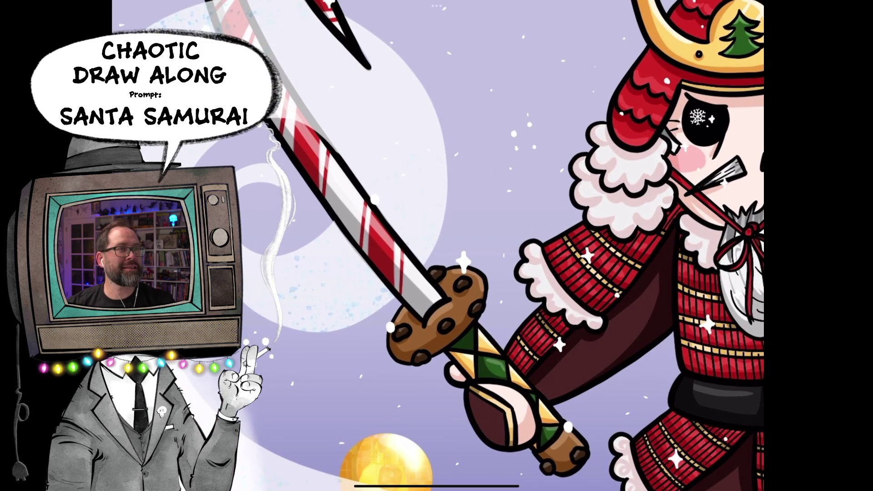
scroll(505, 246, up, 1)
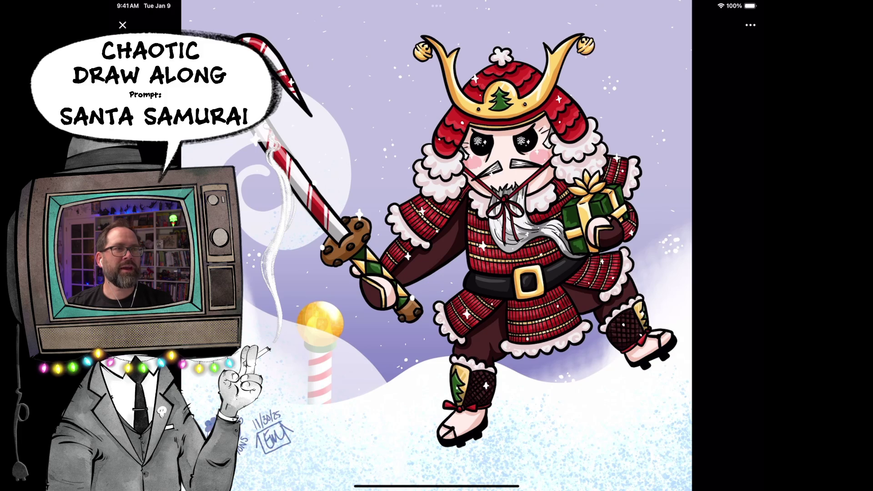
scroll(465, 204, up, 5)
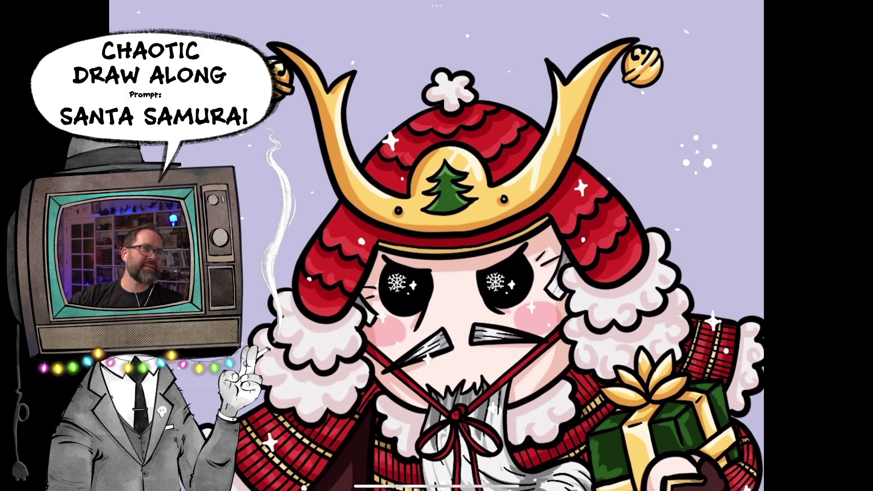
scroll(477, 274, up, 2)
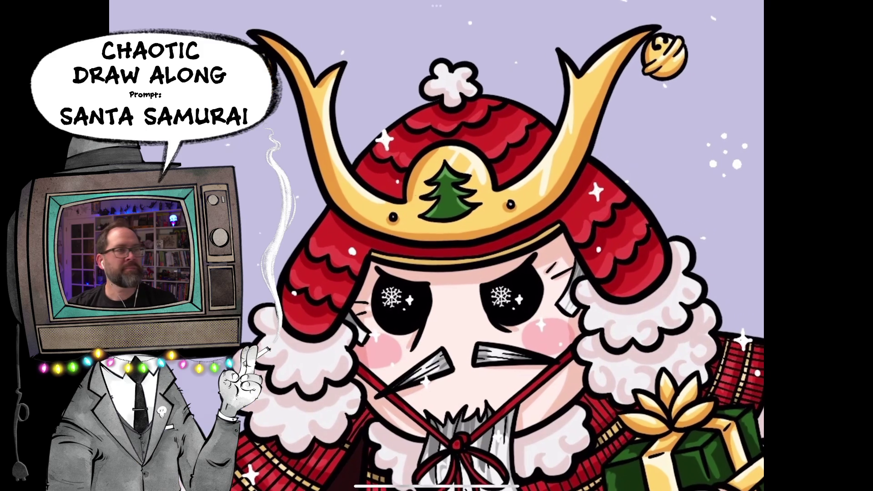
scroll(436, 260, up, 1)
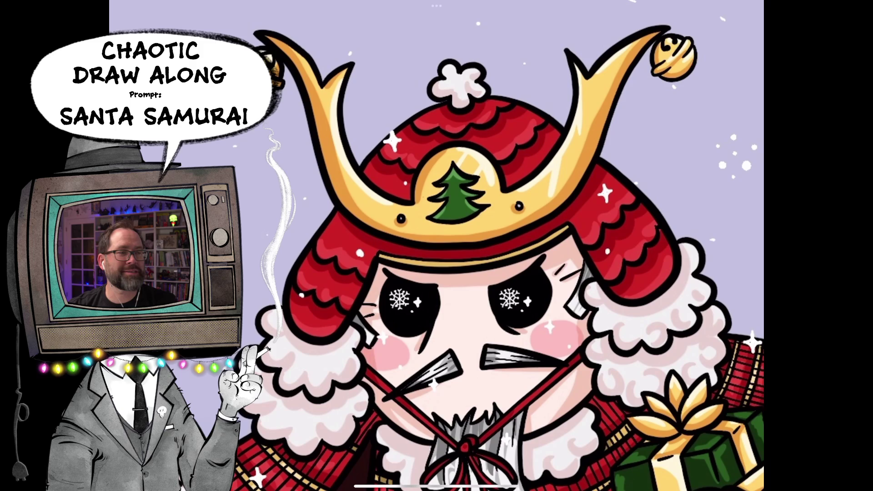
scroll(437, 245, down, 3)
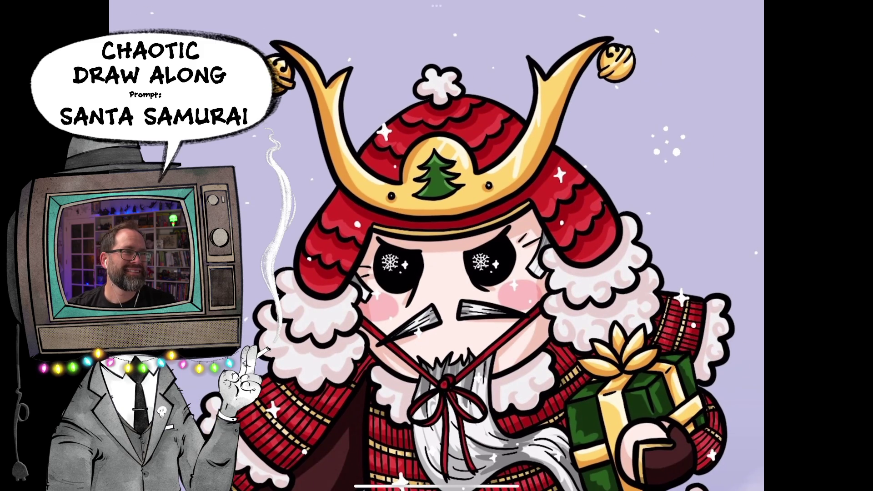
scroll(437, 246, down, 2)
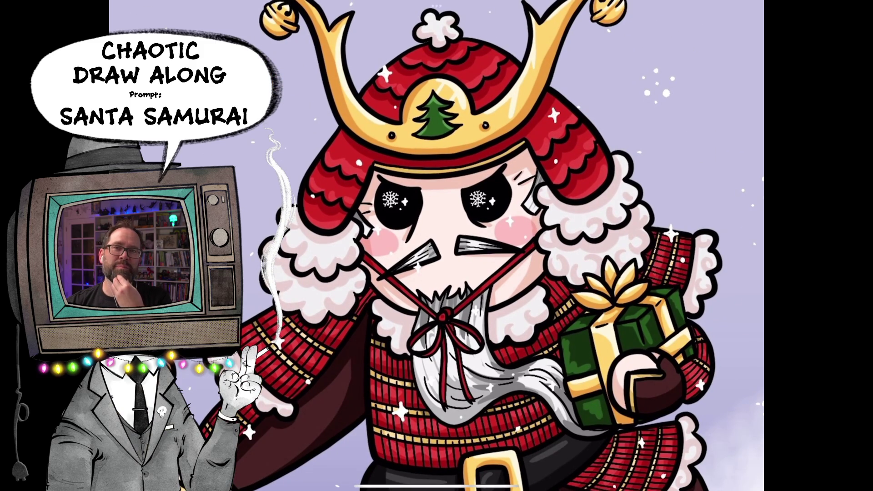
scroll(437, 245, down, 2)
scroll(436, 245, down, 1)
scroll(437, 245, down, 3)
scroll(436, 246, down, 1)
scroll(437, 246, up, 1)
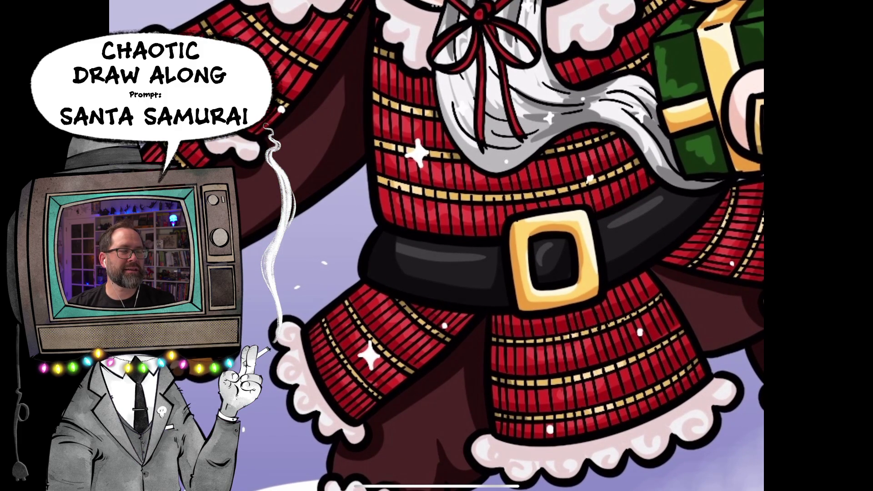
scroll(437, 246, down, 5)
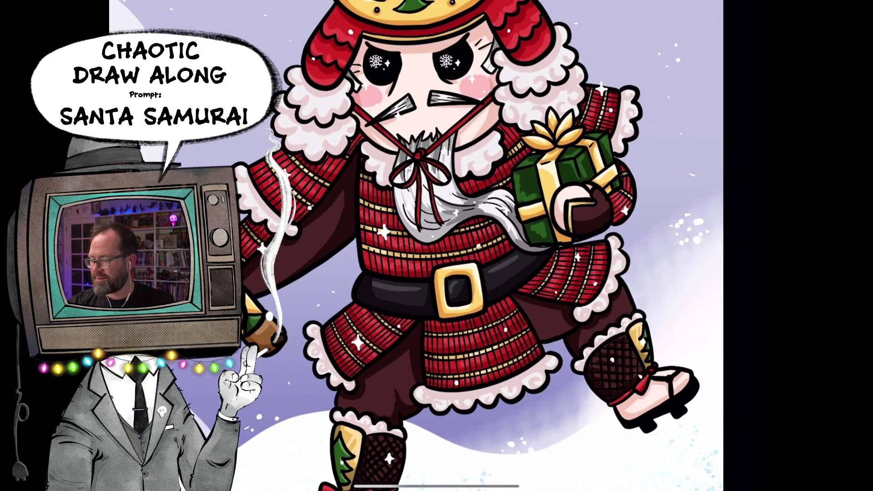
scroll(648, 396, up, 5)
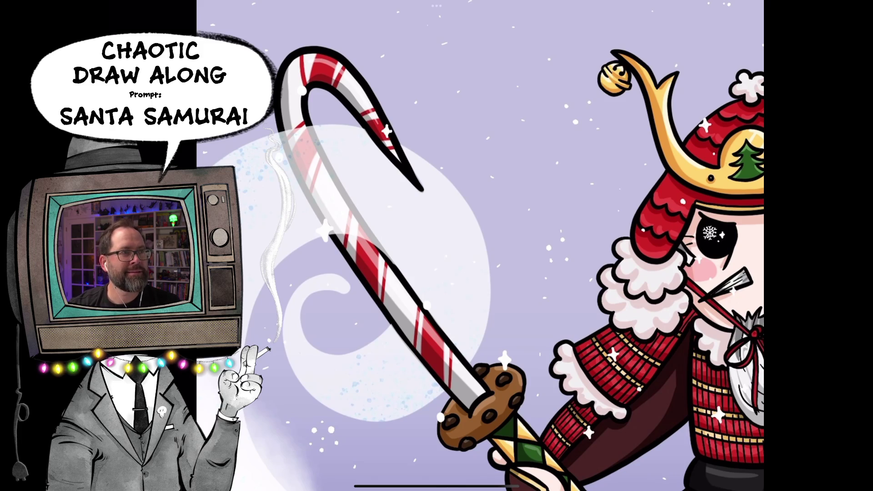
scroll(480, 246, down, 3)
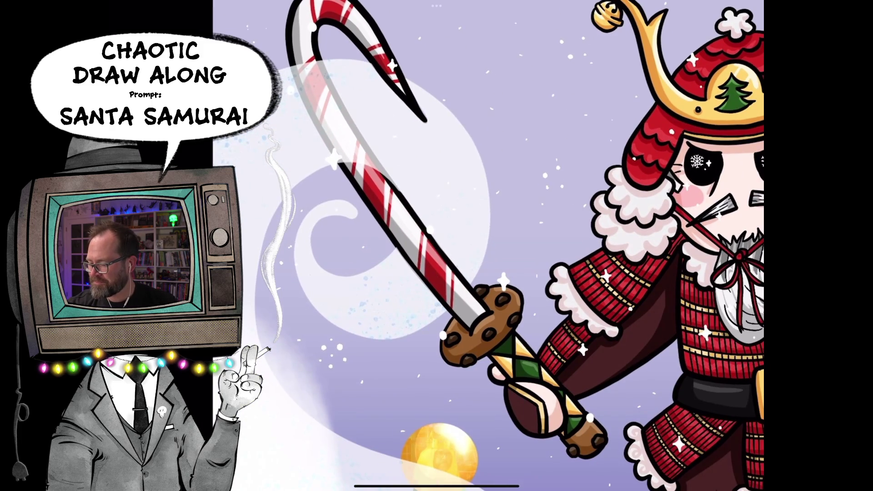
scroll(480, 246, down, 3)
scroll(450, 218, up, 3)
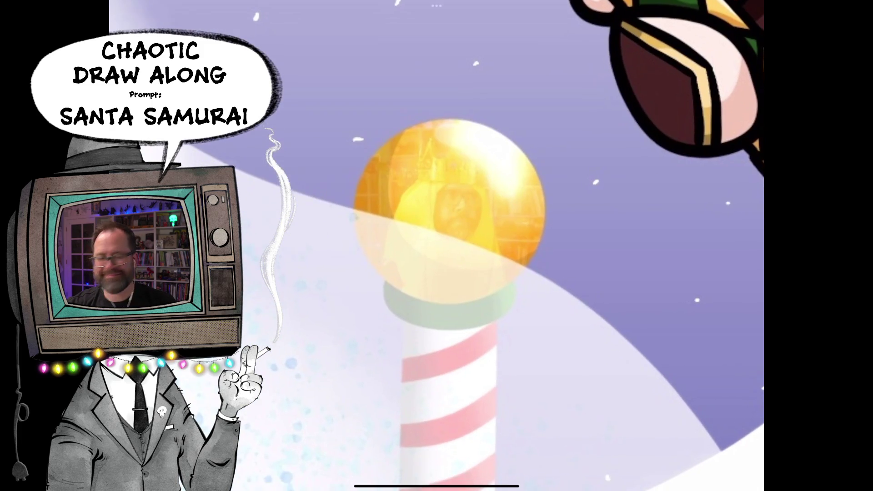
scroll(464, 245, down, 3)
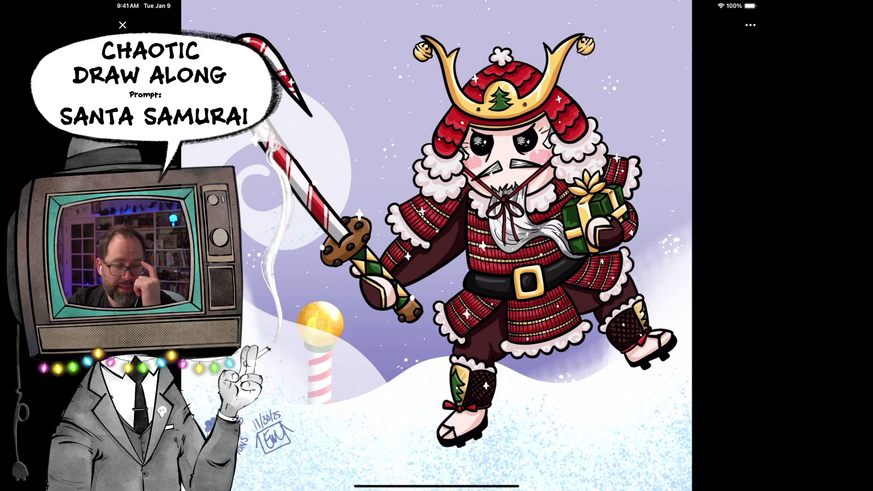
scroll(369, 253, up, 5)
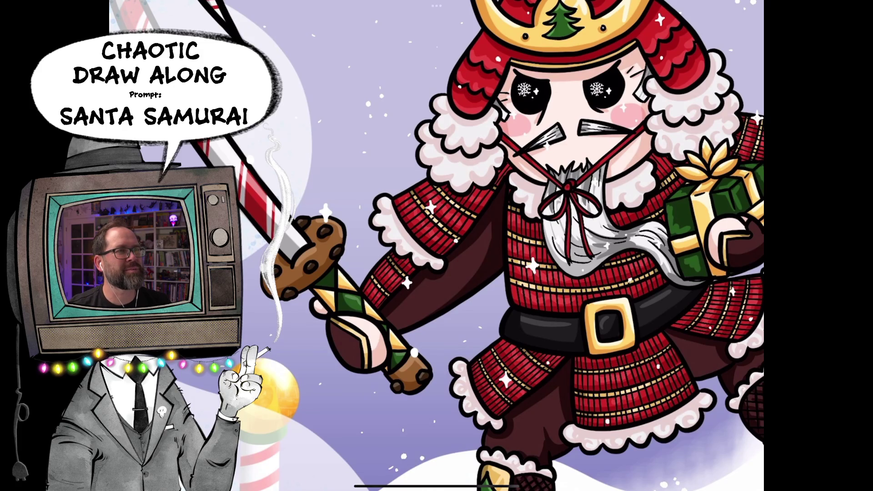
scroll(437, 246, down, 5)
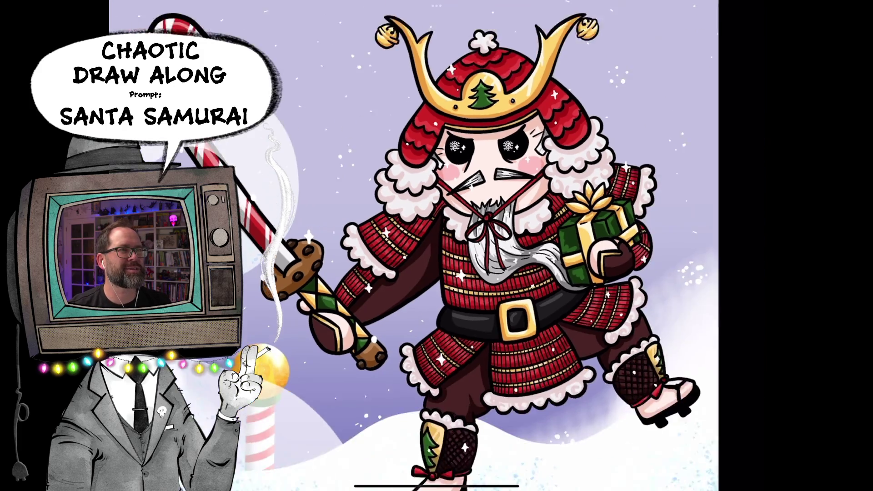
scroll(457, 252, down, 3)
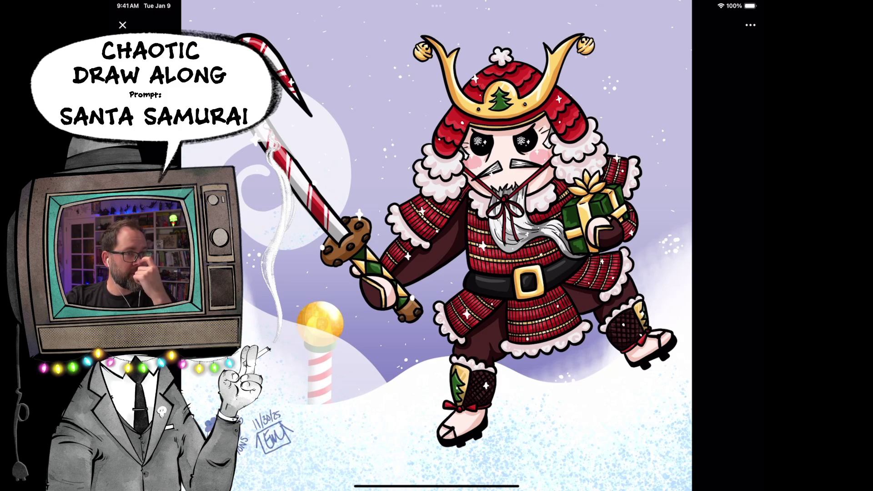
Leave the candy-cane sword Santa drawing and return to the chaotic-draw-along channel.
key(Escape)
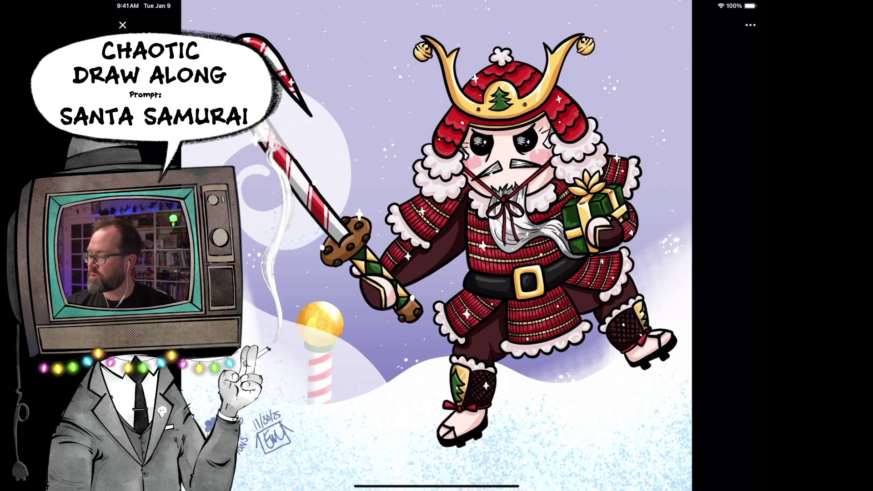
scroll(516, 255, down, 5)
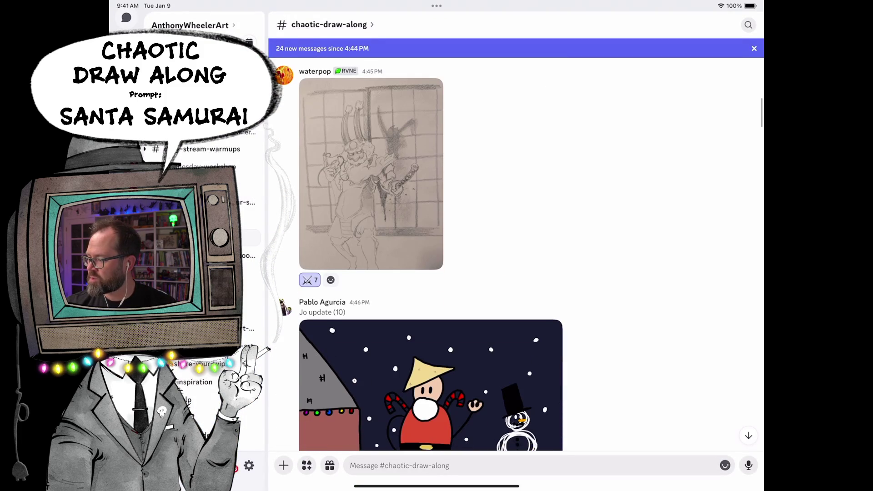
scroll(516, 254, down, 8)
scroll(516, 255, down, 5)
scroll(516, 254, down, 5)
scroll(515, 255, down, 5)
scroll(516, 254, down, 5)
scroll(515, 254, up, 5)
scroll(516, 254, up, 5)
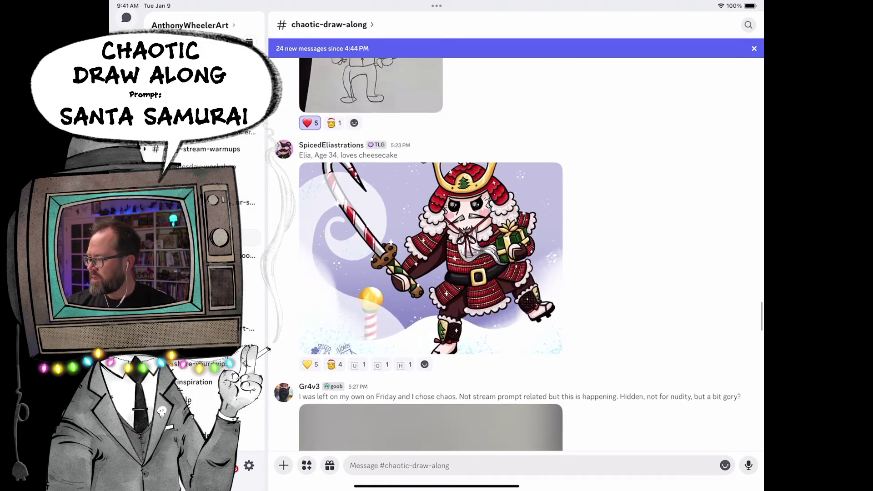
Add angel, G, U and H reactions to the samurai Santa post.
click(333, 375)
click(381, 375)
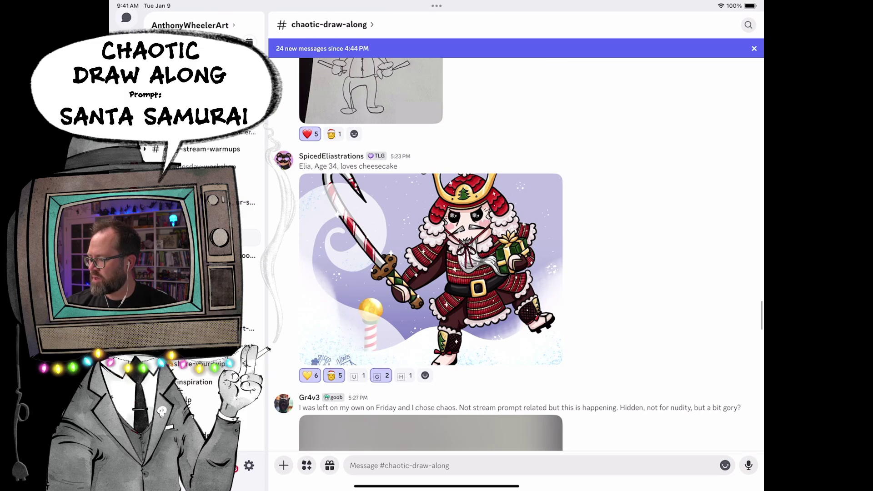
click(358, 375)
click(406, 375)
scroll(515, 255, down, 3)
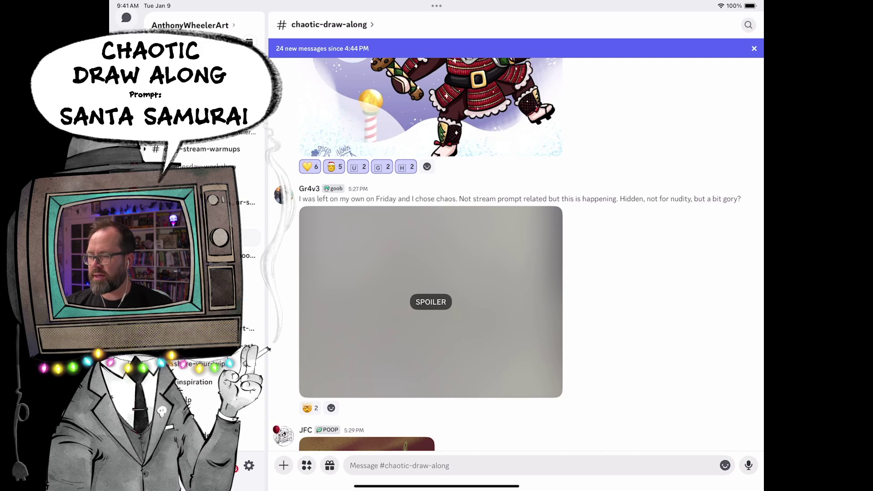
Reveal the spoiler-hidden toothy-grin pencil sketch and view it full-screen.
click(430, 302)
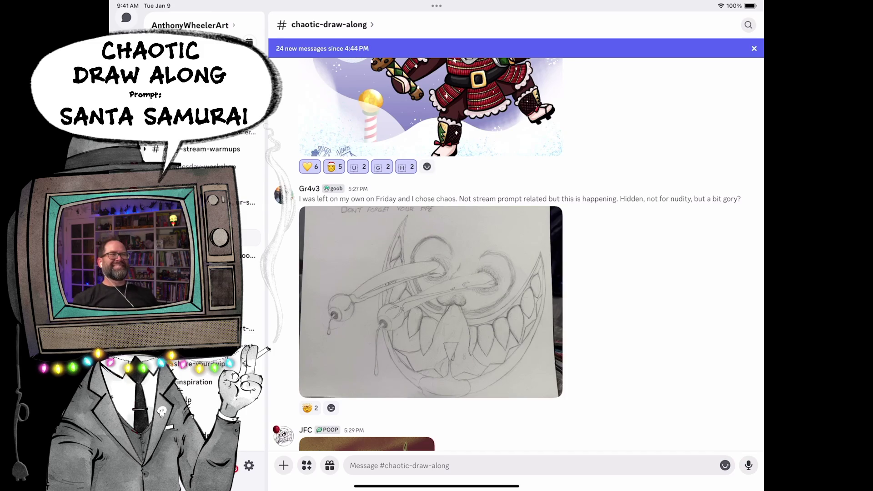
click(431, 301)
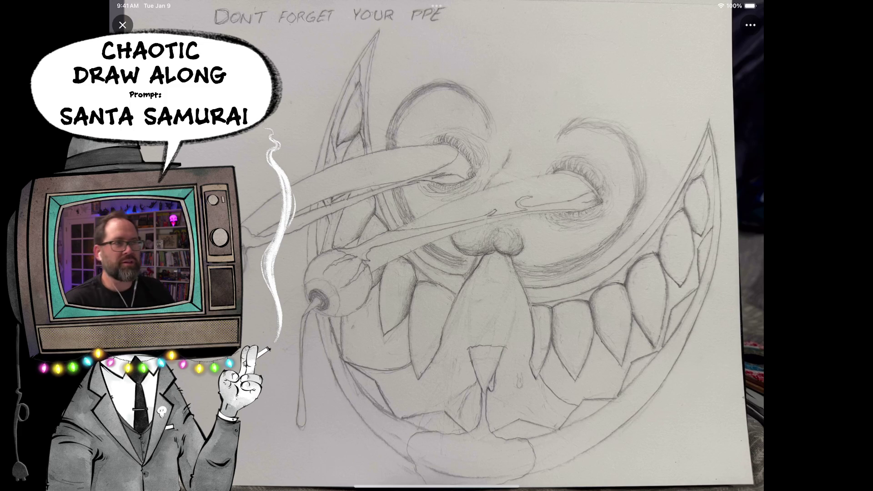
scroll(437, 246, up, 3)
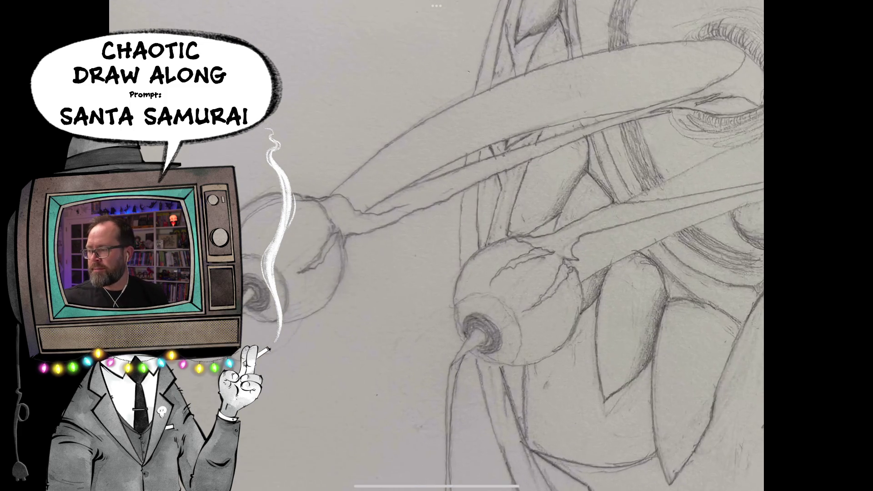
scroll(437, 245, up, 2)
scroll(437, 245, up, 1)
scroll(437, 245, up, 1)
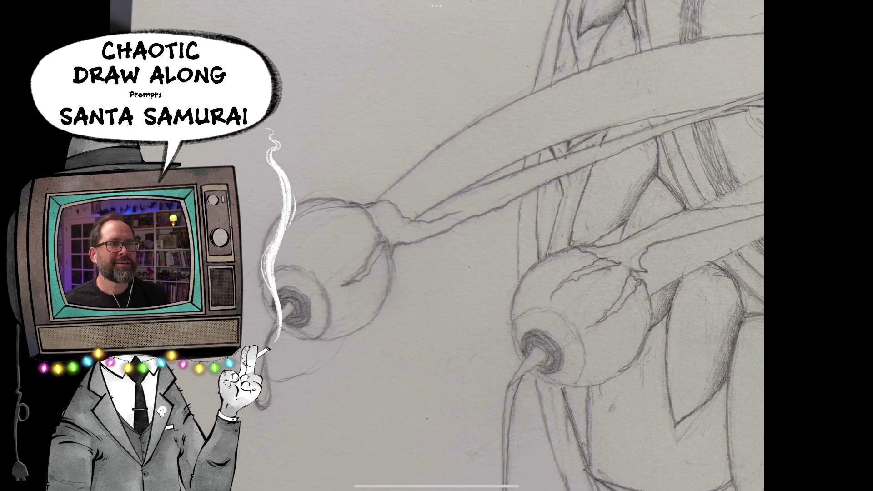
scroll(508, 245, up, 1)
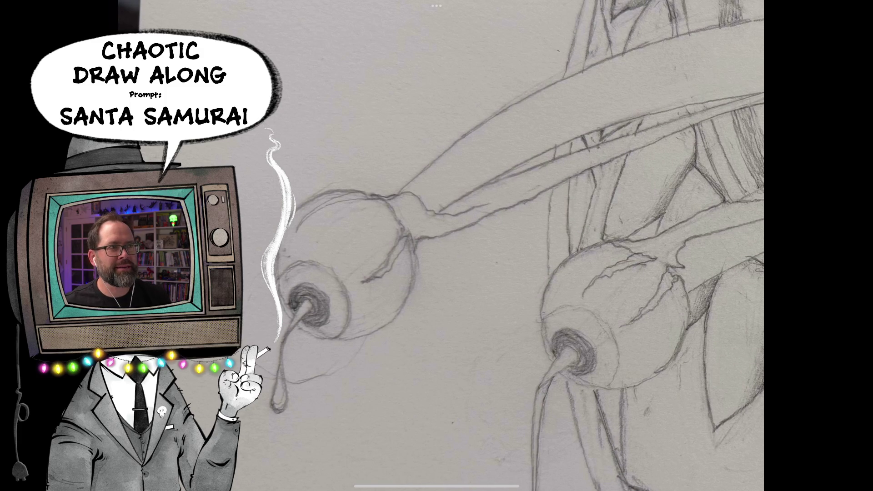
scroll(437, 246, down, 2)
scroll(436, 246, down, 5)
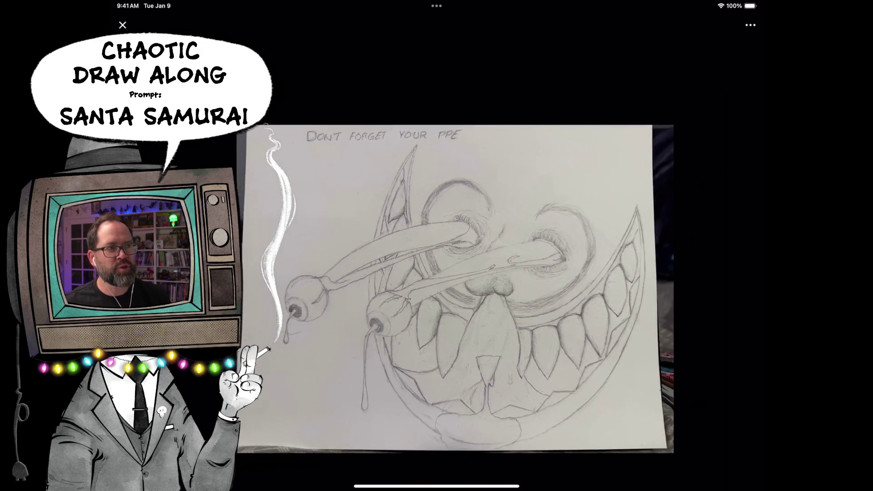
scroll(437, 246, down, 3)
scroll(436, 273, down, 2)
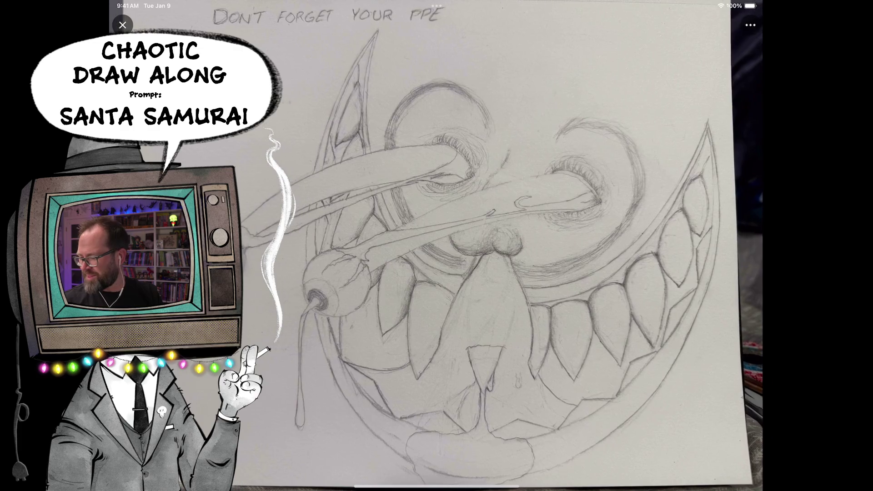
click(123, 24)
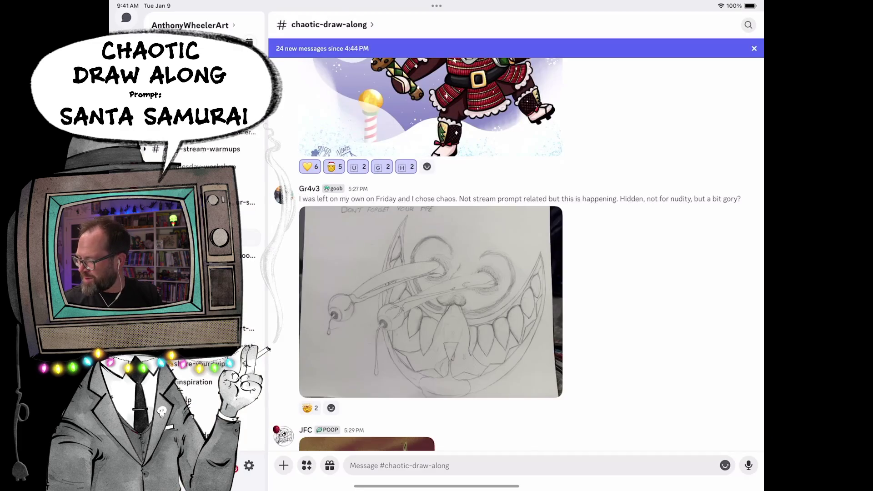
scroll(437, 273, down, 3)
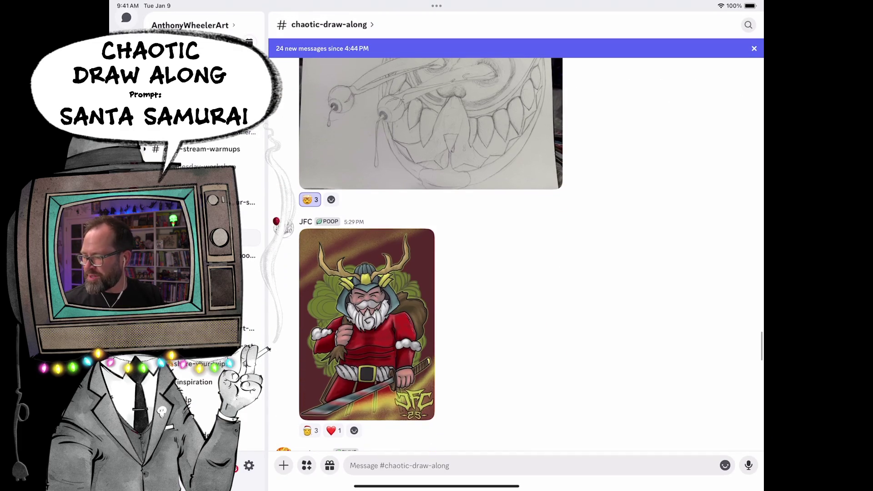
View JFC's antlered samurai Santa drawing full-screen and react to its post.
click(366, 328)
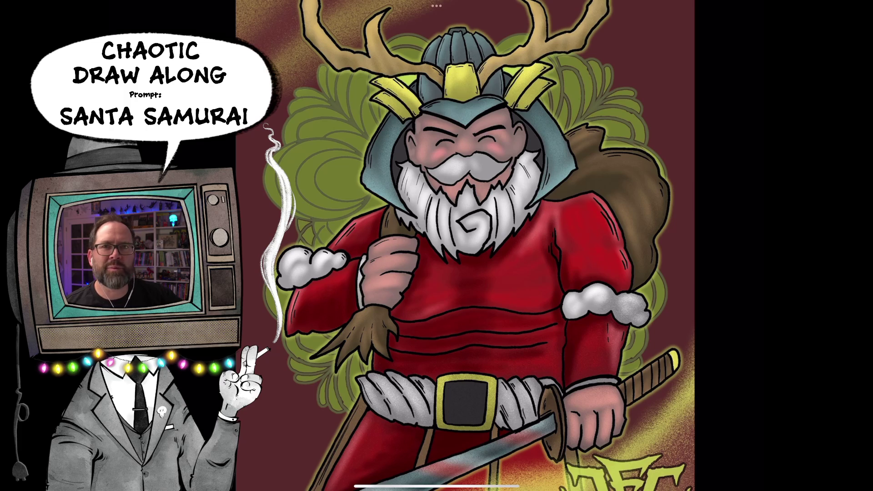
scroll(437, 245, down, 3)
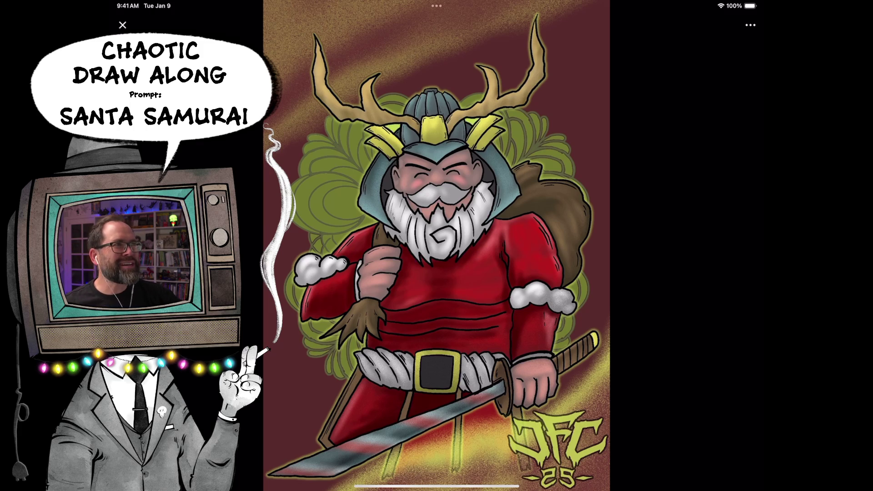
click(123, 26)
click(308, 431)
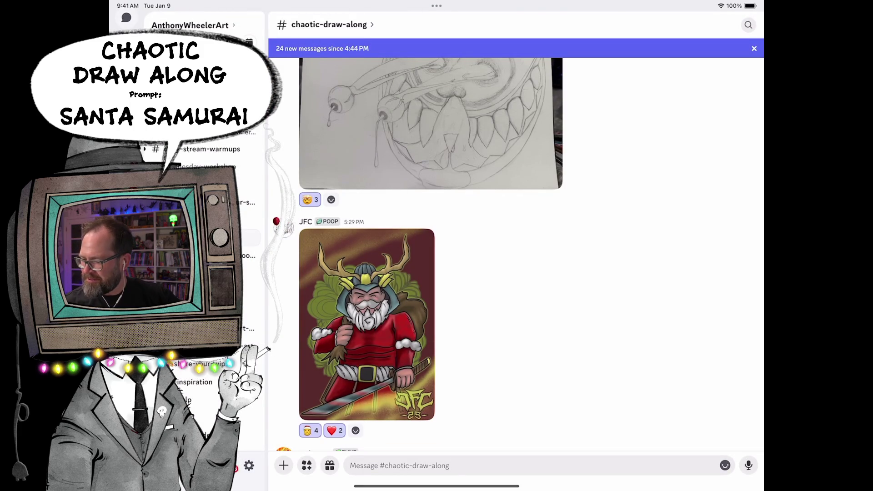
scroll(429, 273, down, 5)
scroll(437, 273, down, 2)
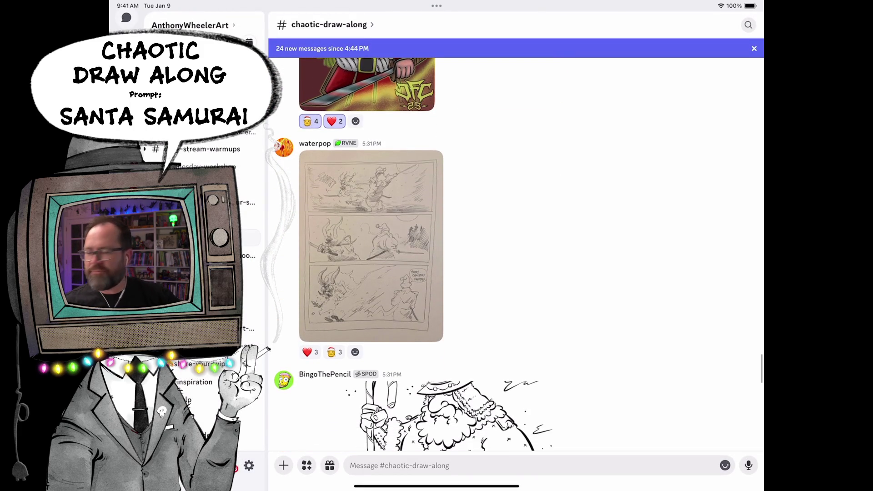